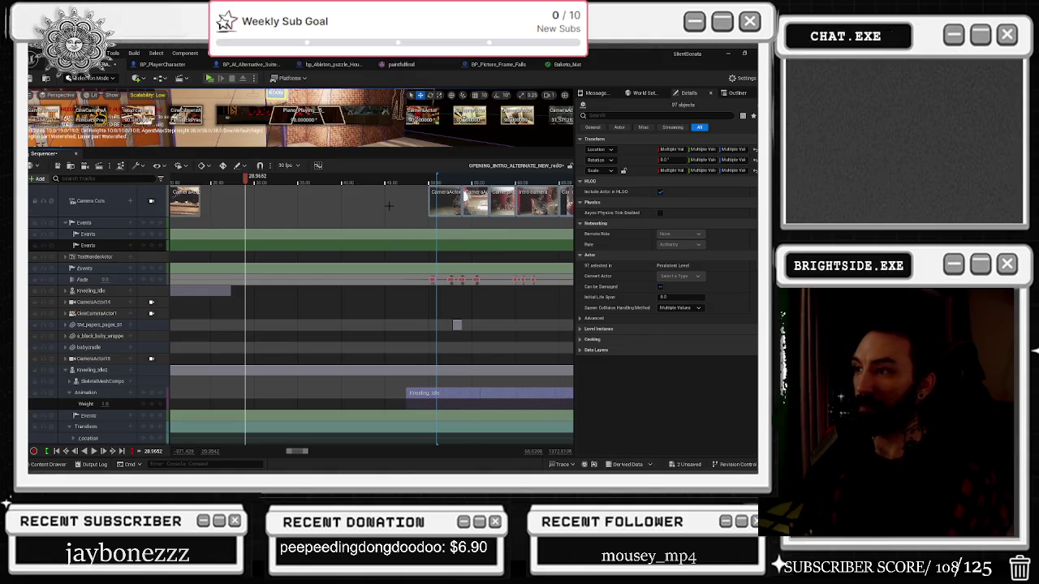
Step: Select the Kneeling_Idle section, camera cuts and Fade keys and shift them earlier on the timeline
left_click(407, 394)
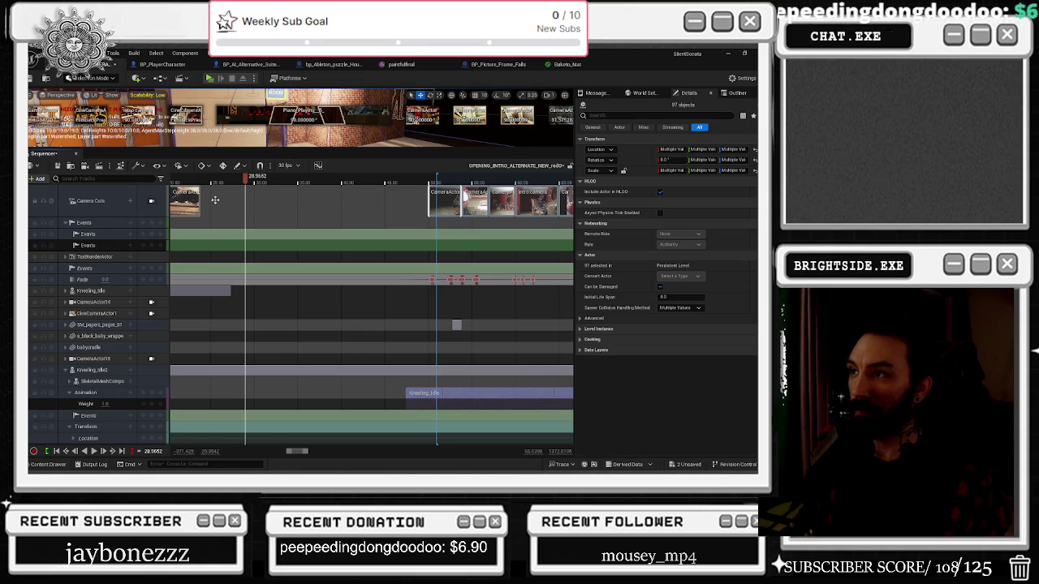
left_click_drag(215, 201, 215, 199)
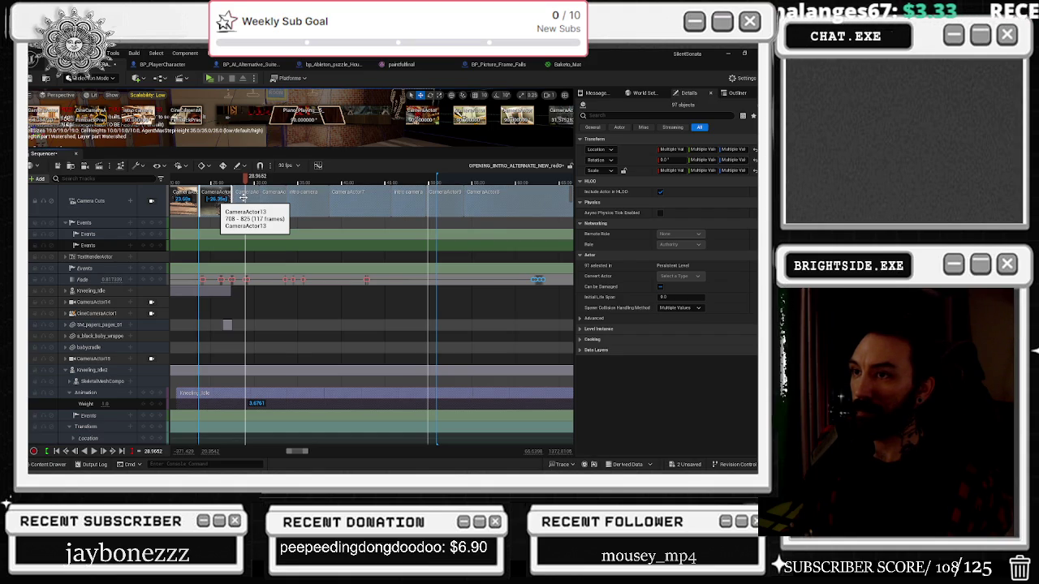
key("ctrl+z")
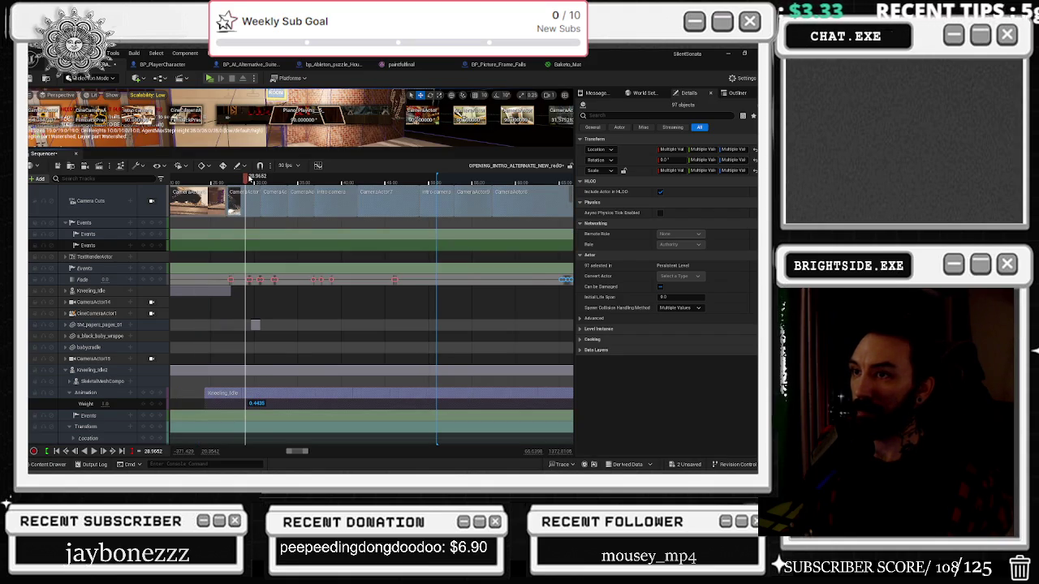
Step: Preview the sequence through its camera cuts from around 25 seconds, then take the editor out of full screen
left_click(203, 184)
key("space")
left_click(152, 202)
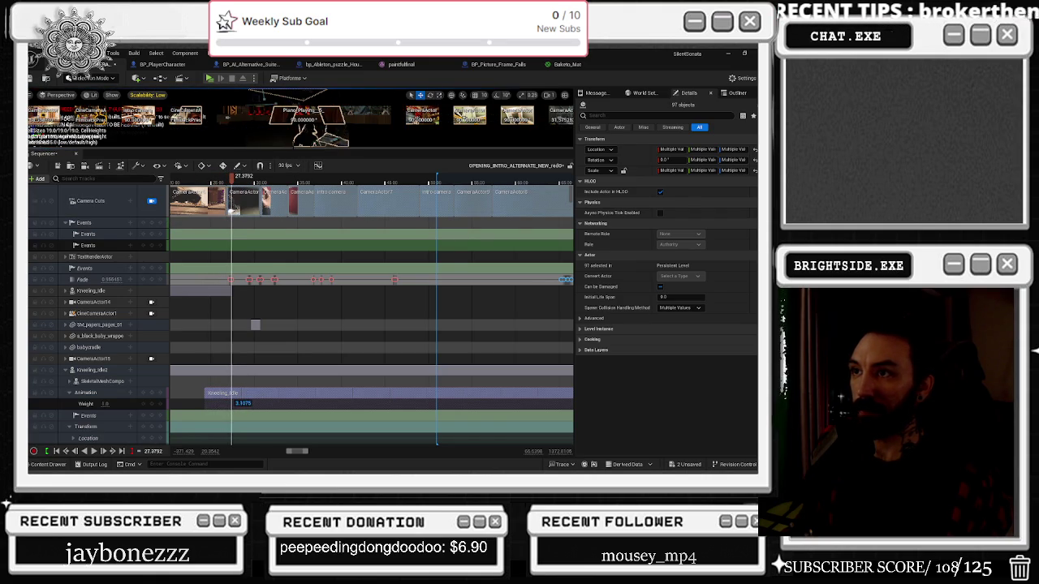
left_click(260, 134)
left_click_drag(595, 57, 595, 121)
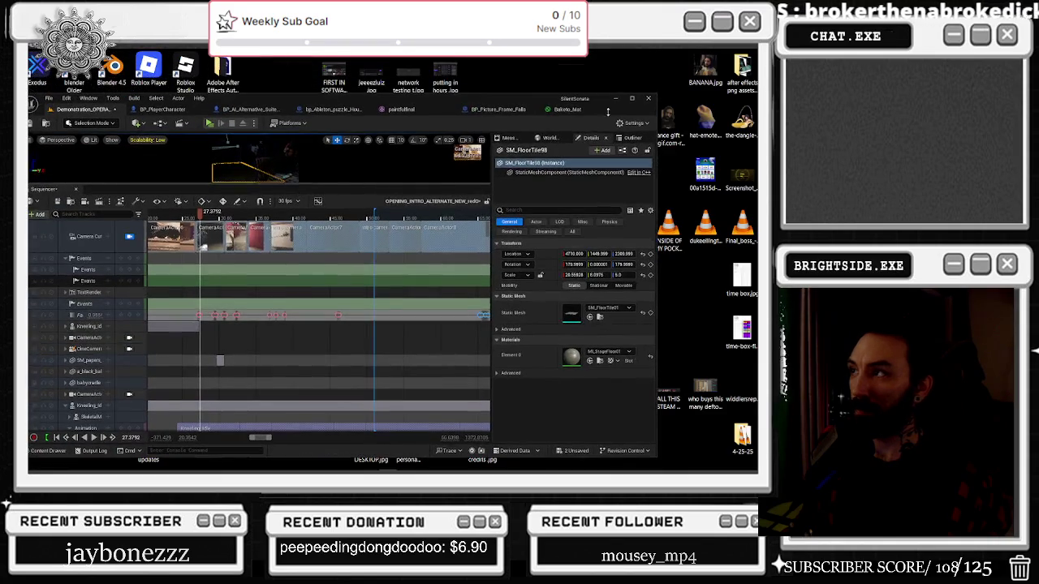
Step: Re-maximize the editor, drag the Sequencer splitter down to enlarge the viewport, and replay from an earlier shot
left_click(632, 98)
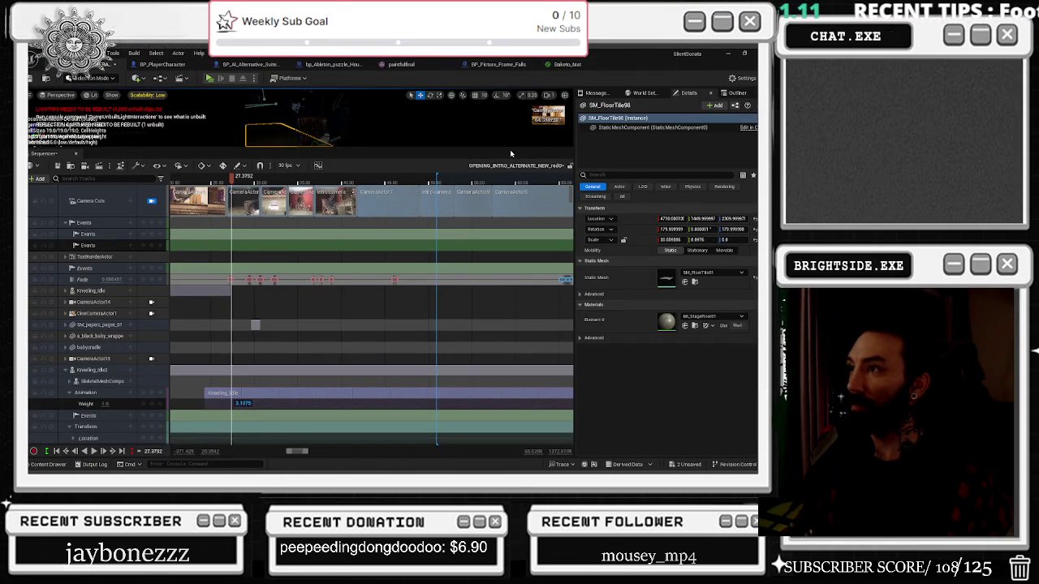
left_click_drag(510, 148, 510, 287)
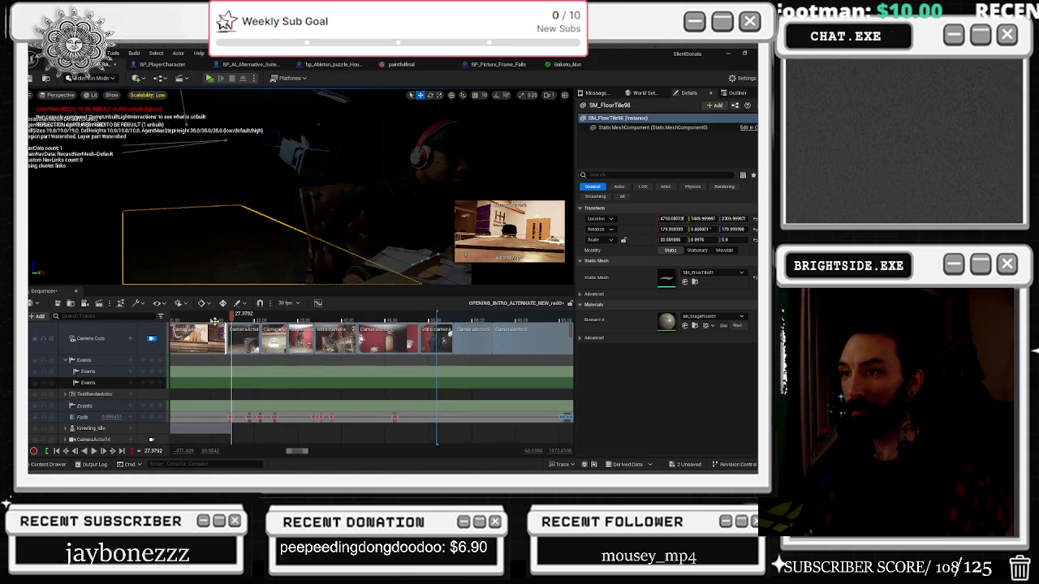
left_click(196, 316)
key("space")
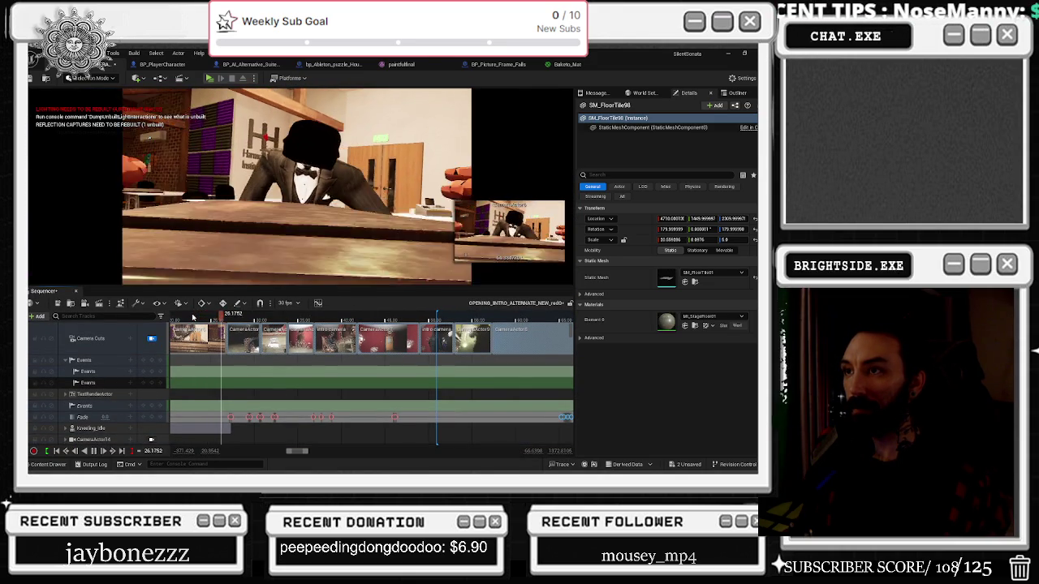
Step: Stop playback, step forward a frame, and open then close Task Manager
key("space")
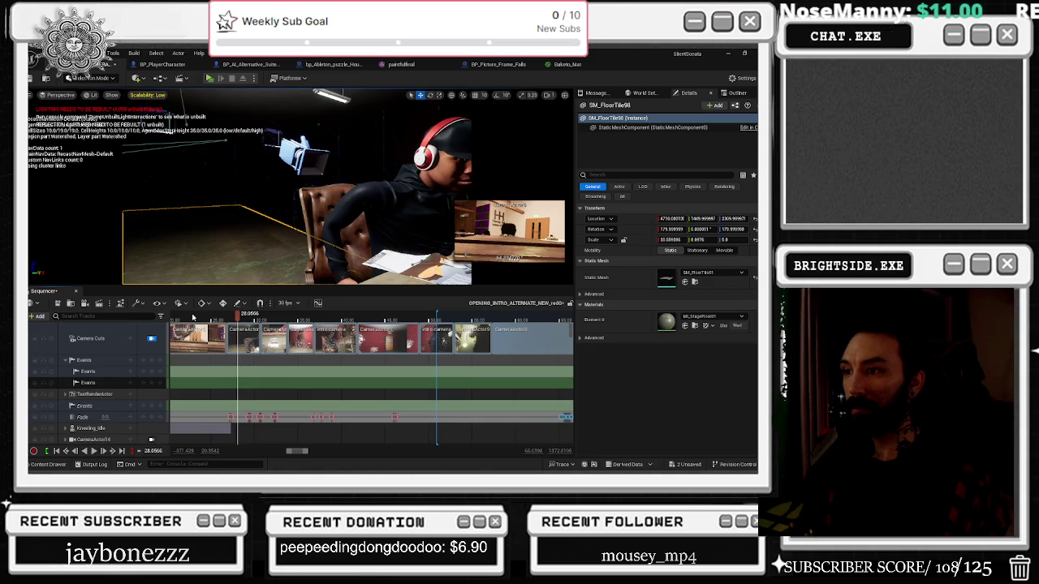
scroll(241, 323, "right", 3)
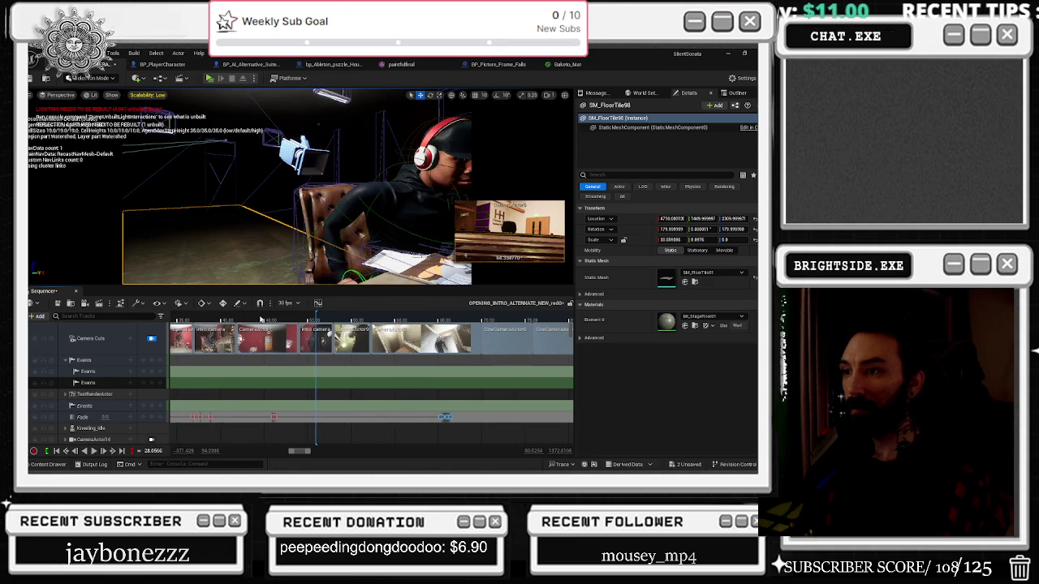
key("Right")
key("Right")
key("Right")
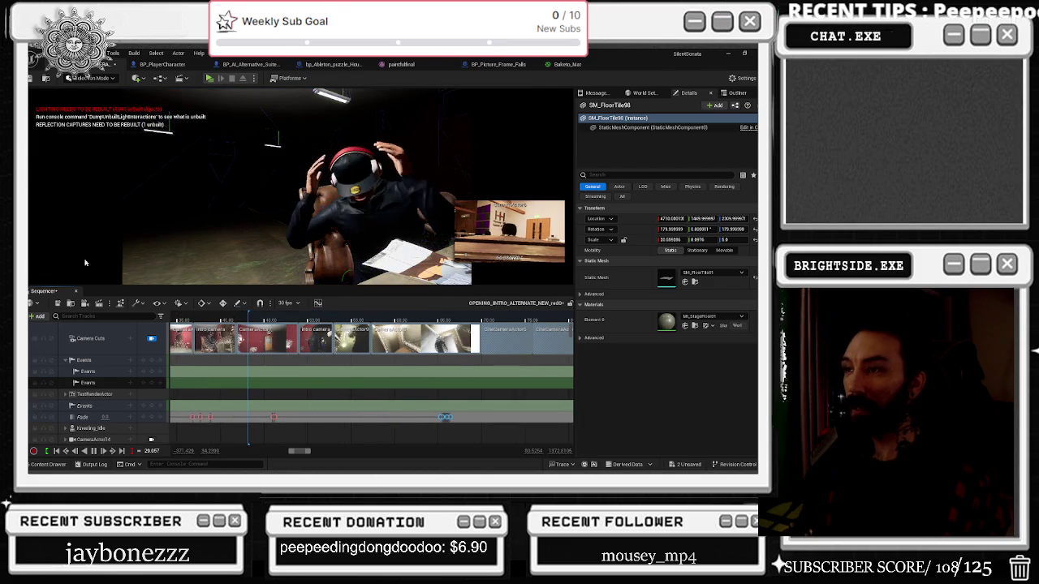
key("ctrl+shift+Escape")
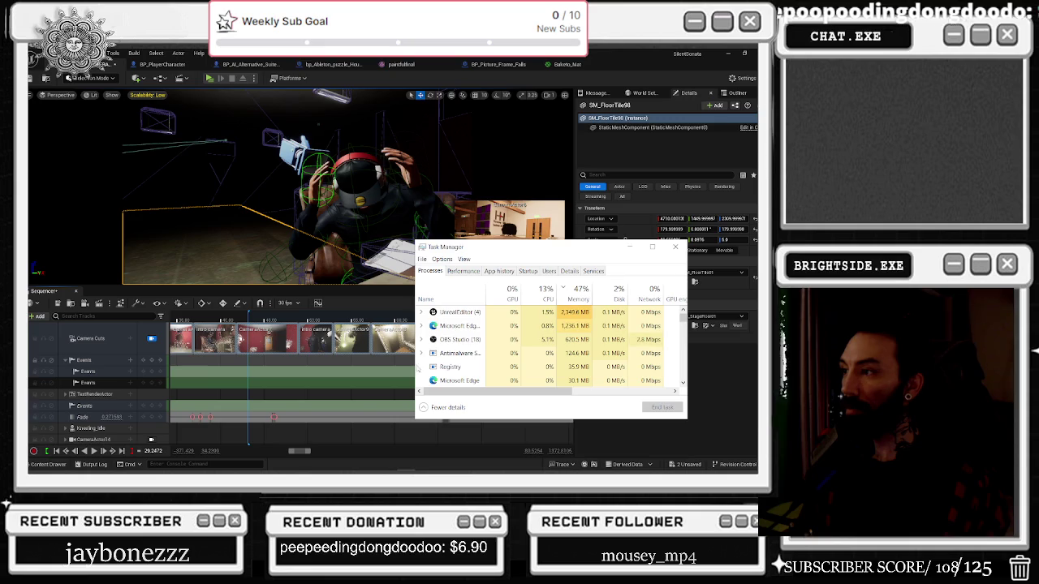
left_click(674, 247)
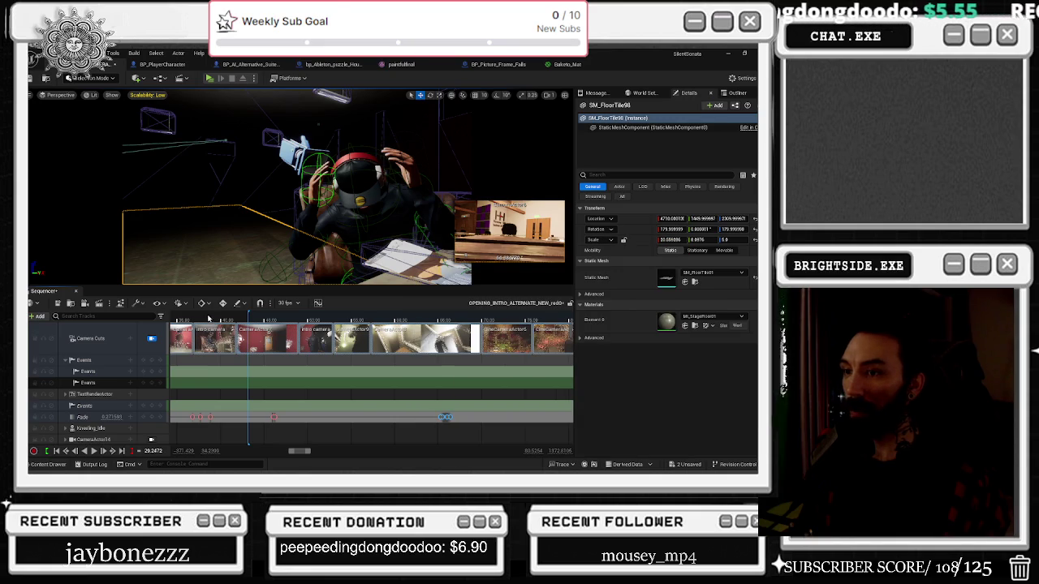
Step: Zoom the timeline out, replay from about 20 seconds and from the start, then select the sm_ceiling_416 track
key("space")
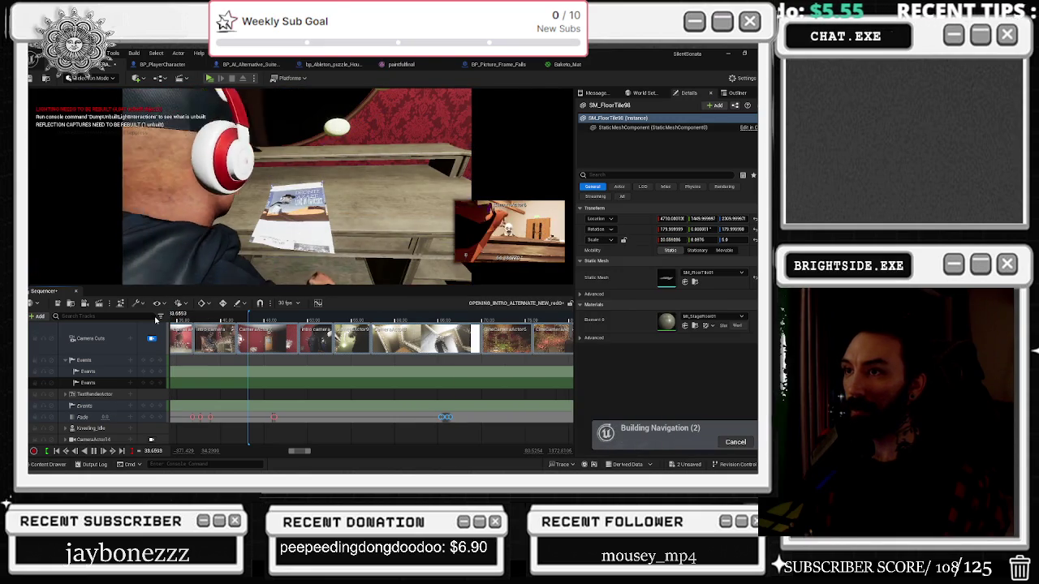
key("space")
scroll(297, 349, "down", 2)
scroll(297, 349, "down", 3)
left_click(204, 316)
key("space")
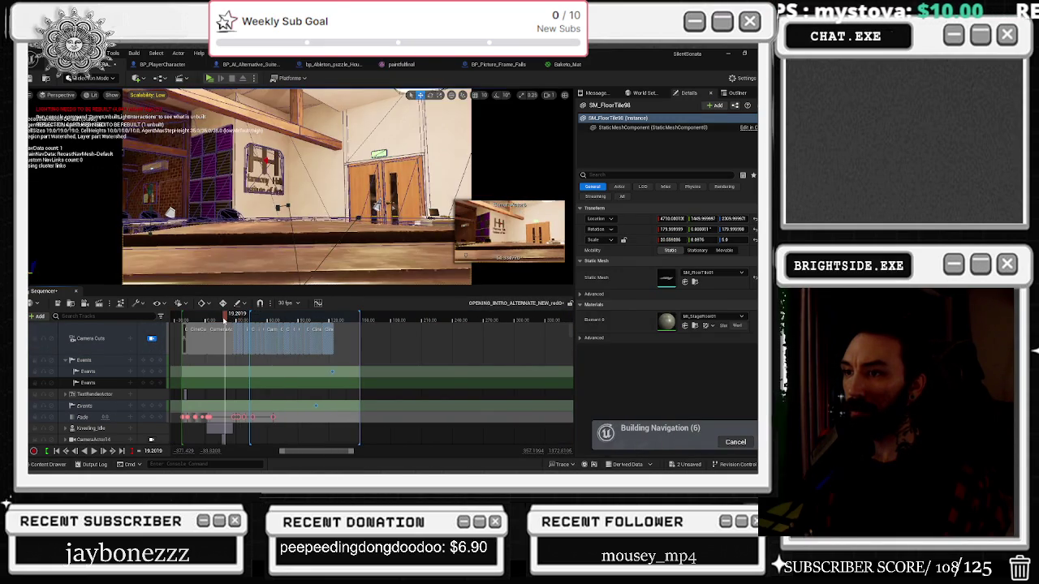
left_click(194, 316)
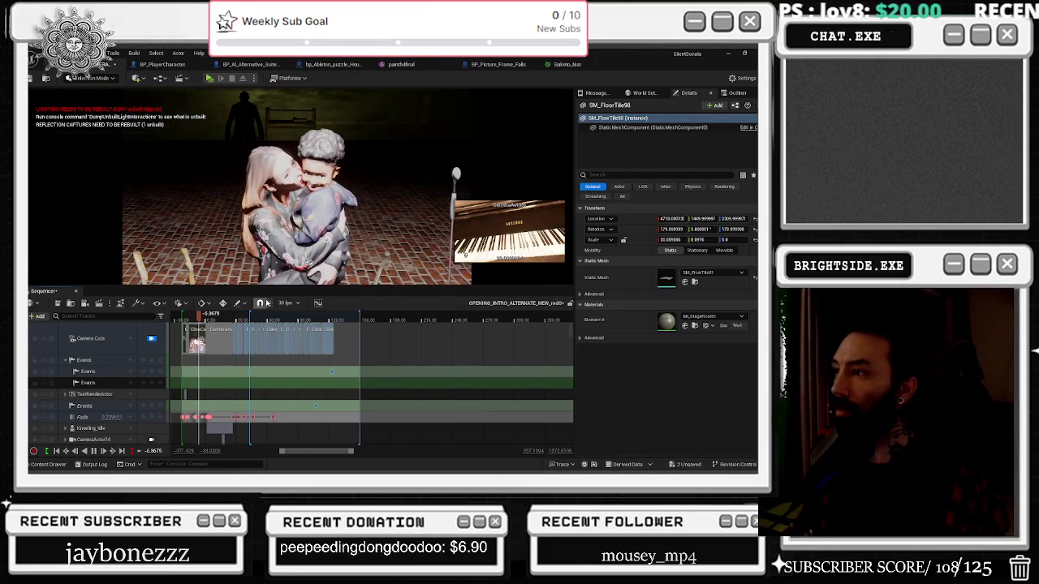
left_click(530, 104)
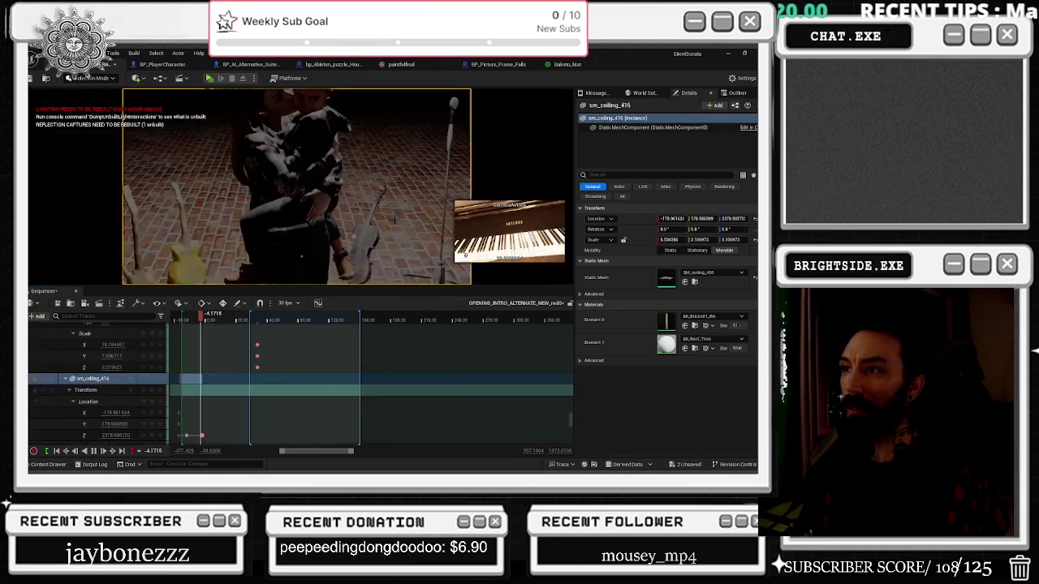
key("Up")
key("space")
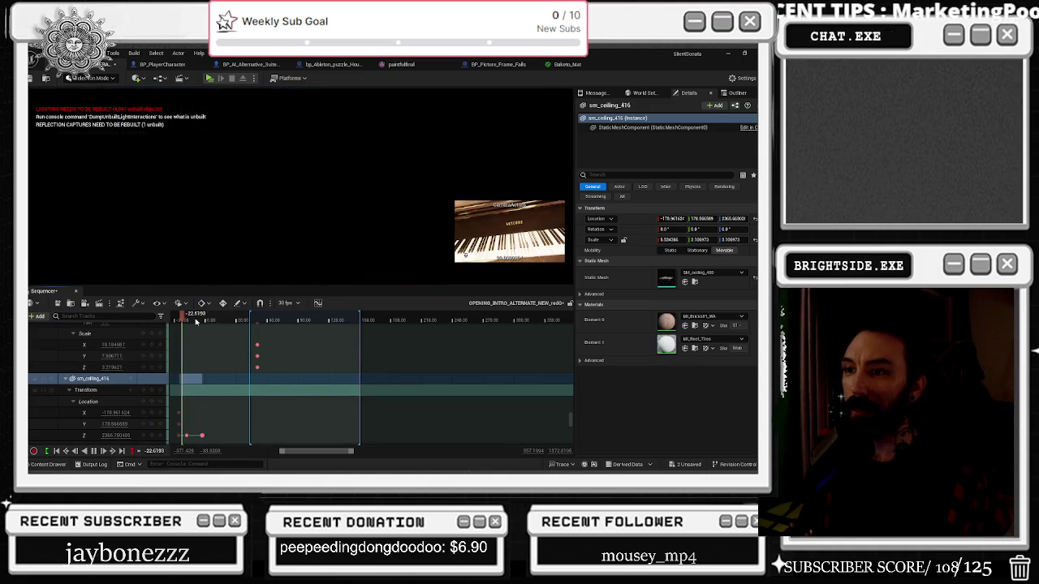
left_click(223, 321)
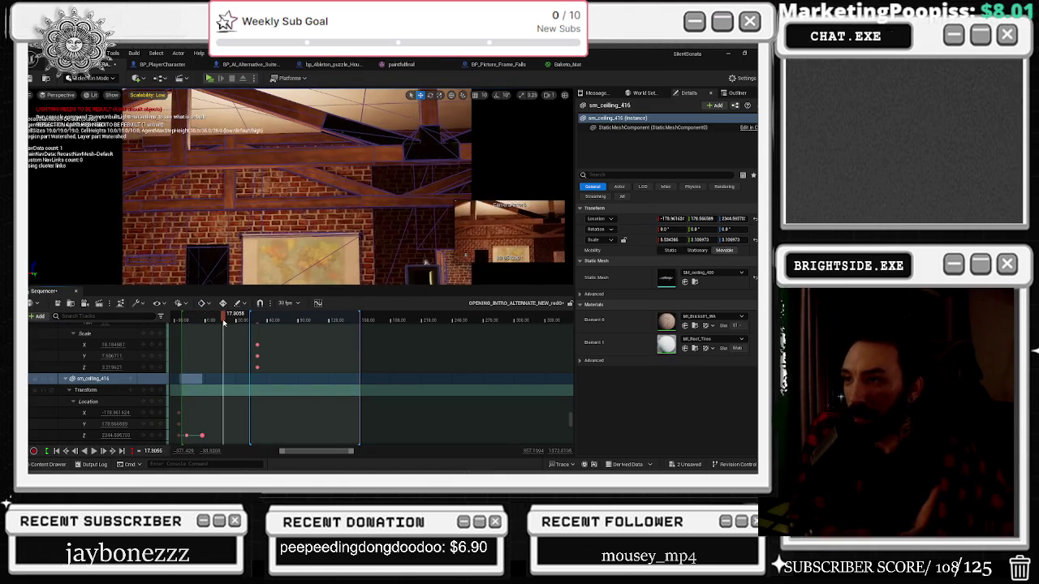
key("space")
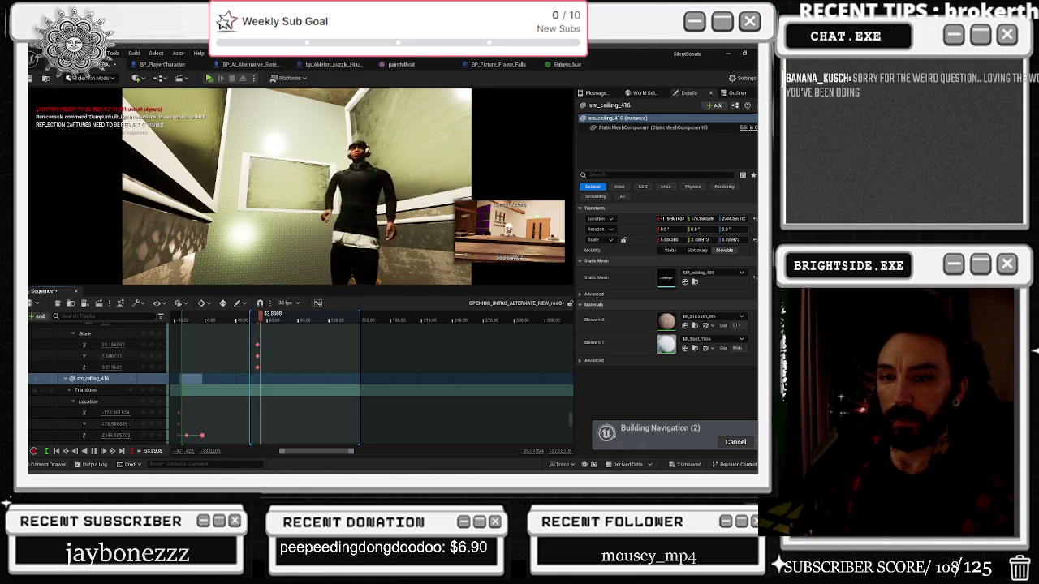
left_click(189, 320)
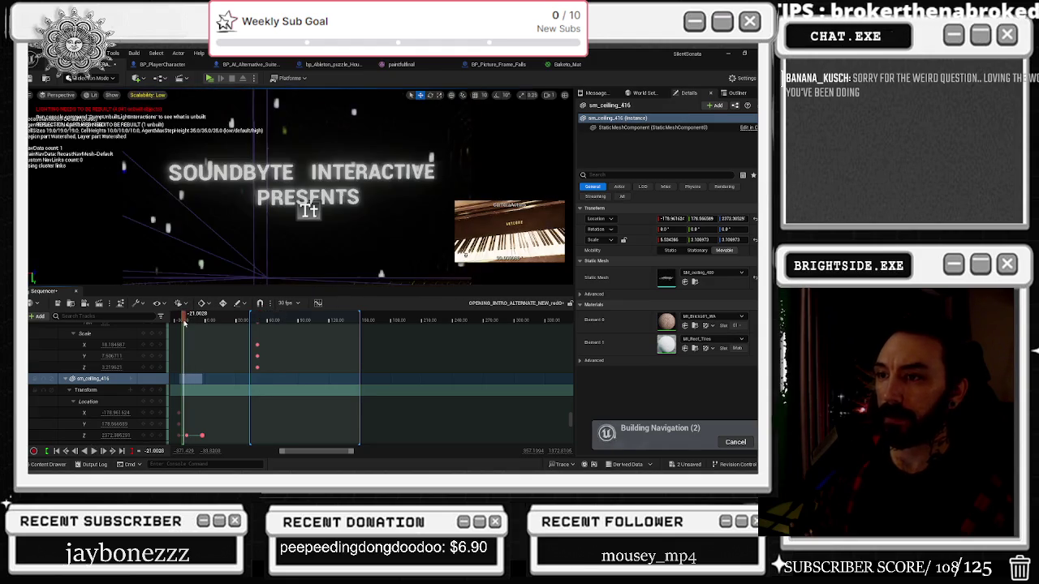
left_click_drag(190, 323, 224, 322)
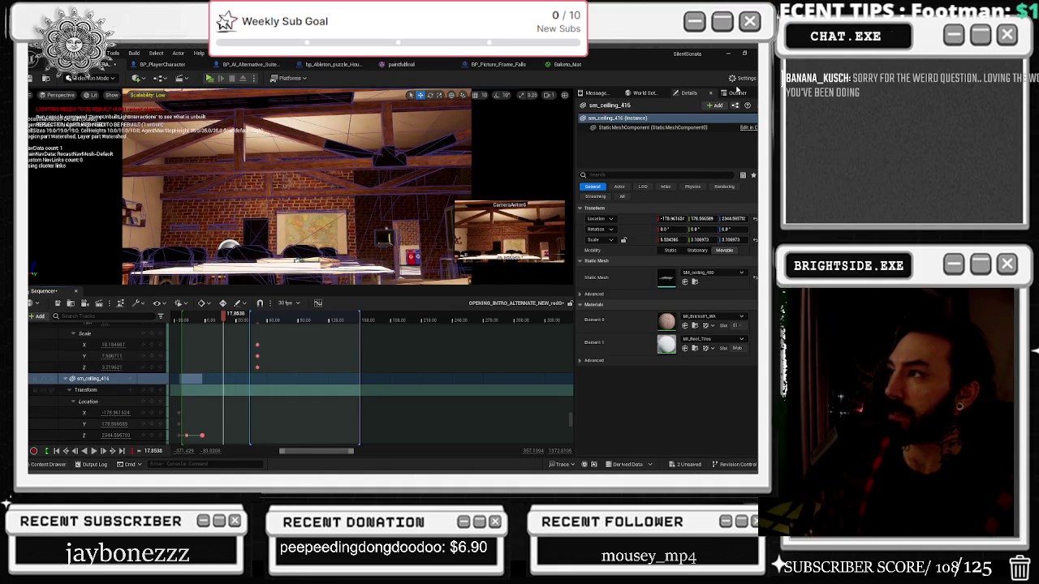
Step: Apply the High scalability preset to every group and jump the playhead to the piano shot
left_click(148, 95)
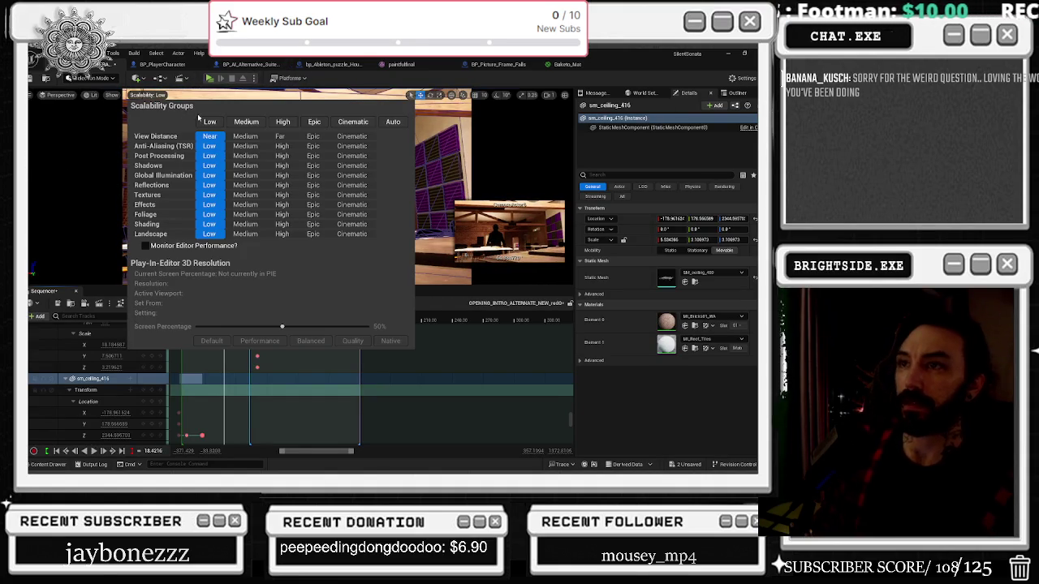
left_click(282, 122)
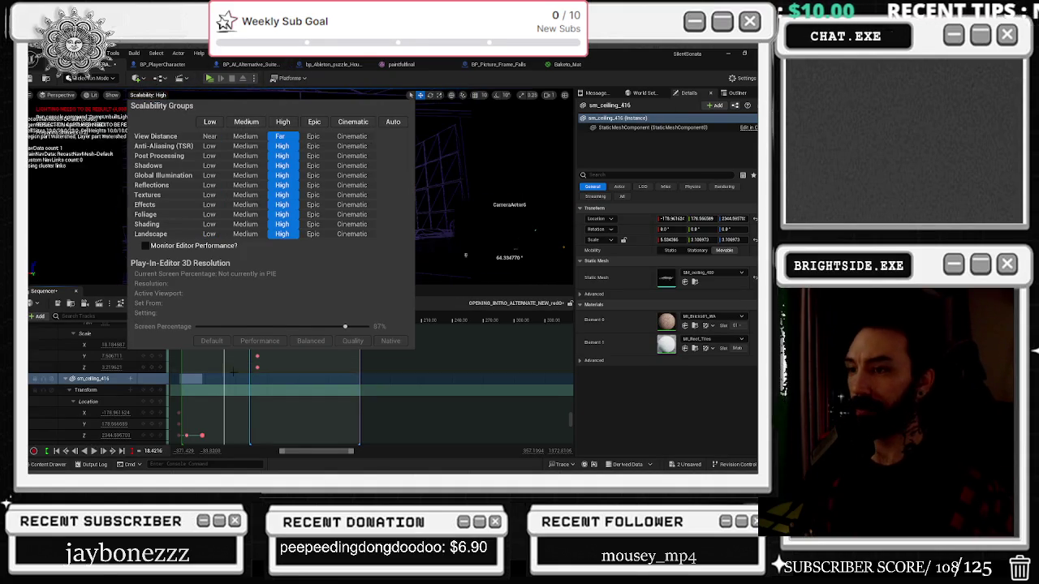
left_click(233, 372)
left_click(215, 321)
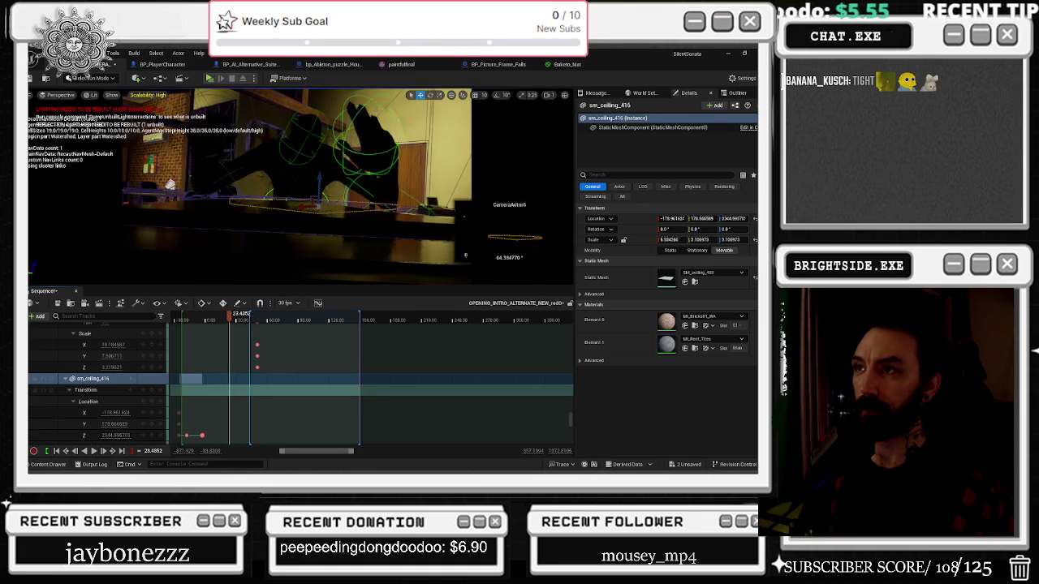
Step: Play and pause the intro, replay it from the start, and scrub back to the early piano shot near 3.5 s
key("space")
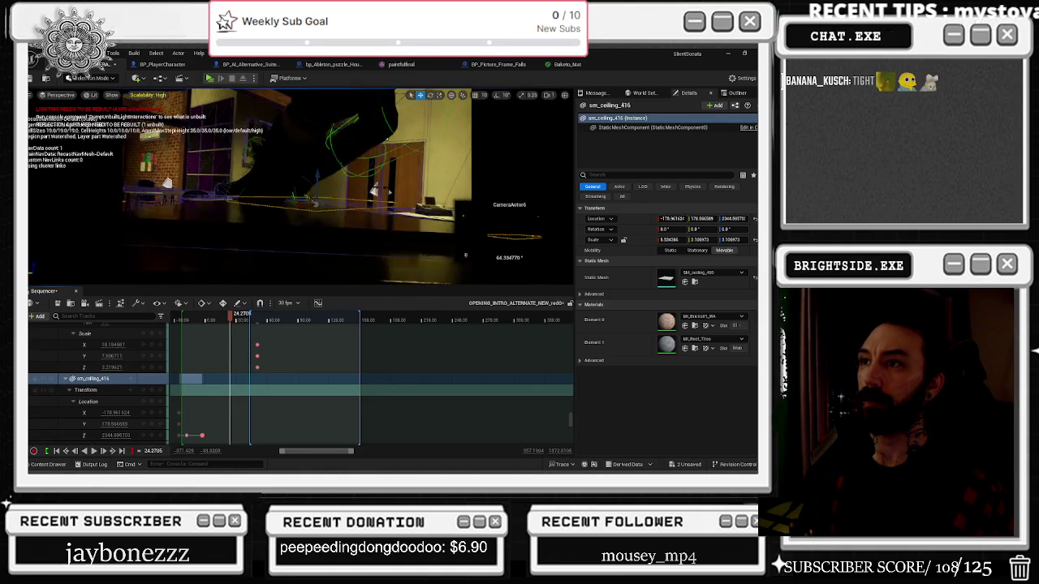
key("space")
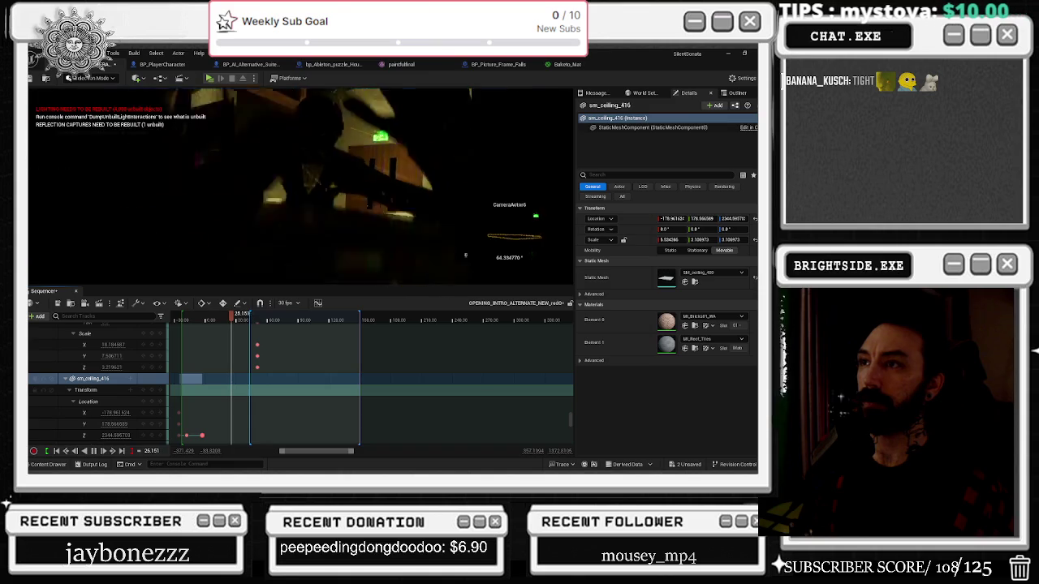
key("space")
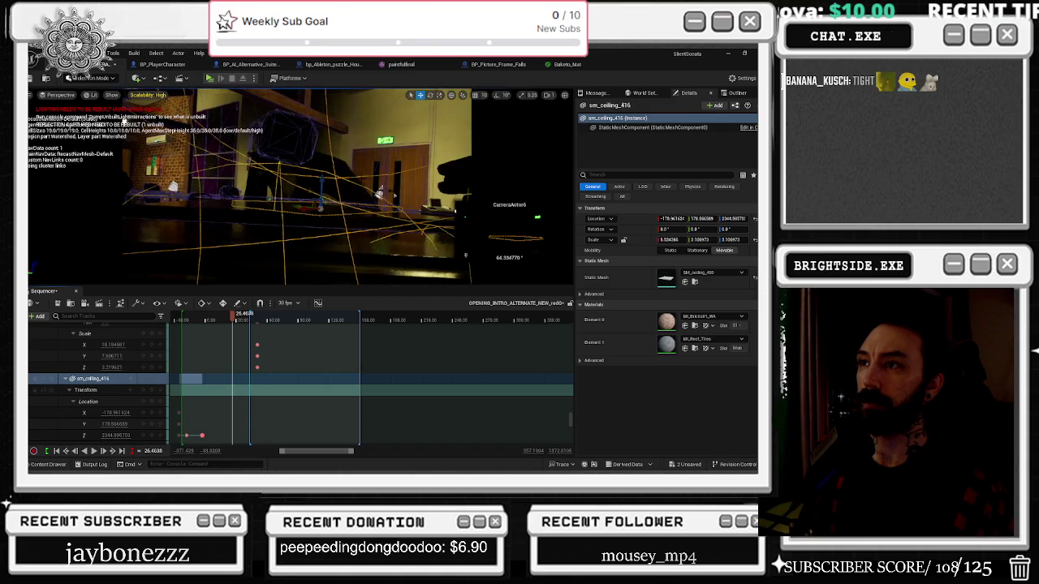
left_click(225, 320)
key("space")
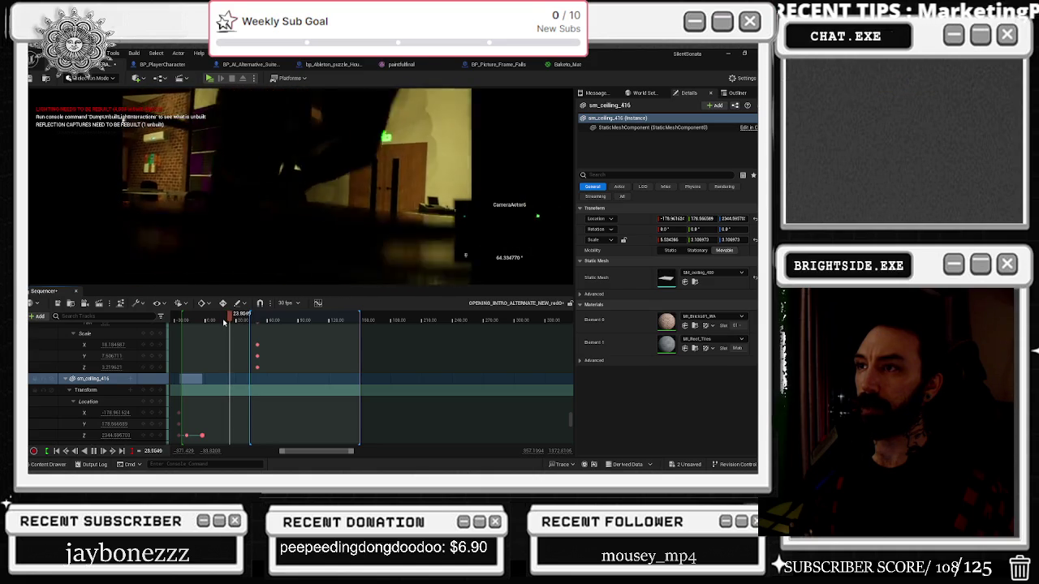
key("space")
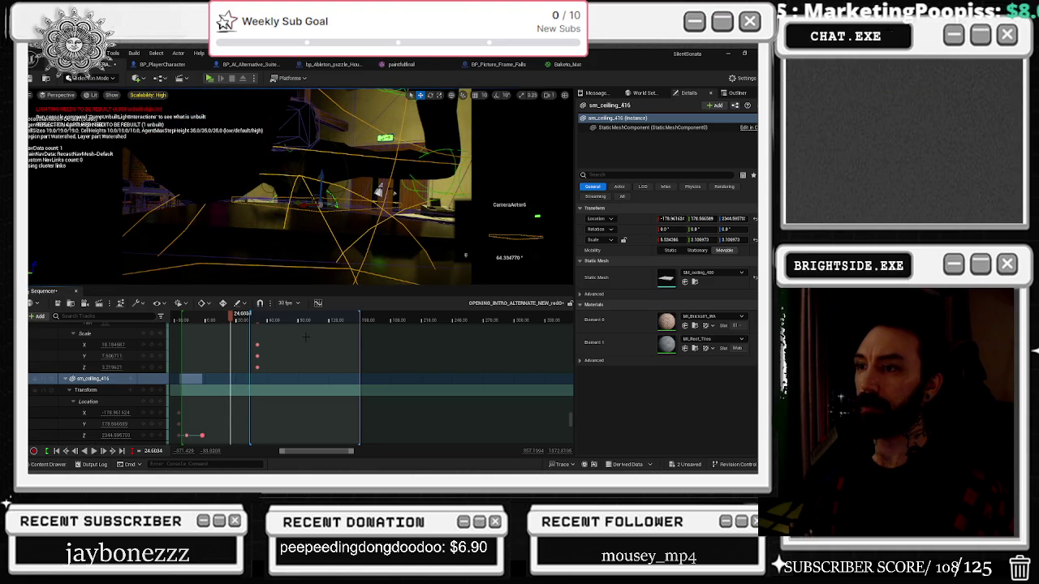
left_click(204, 320)
key("space")
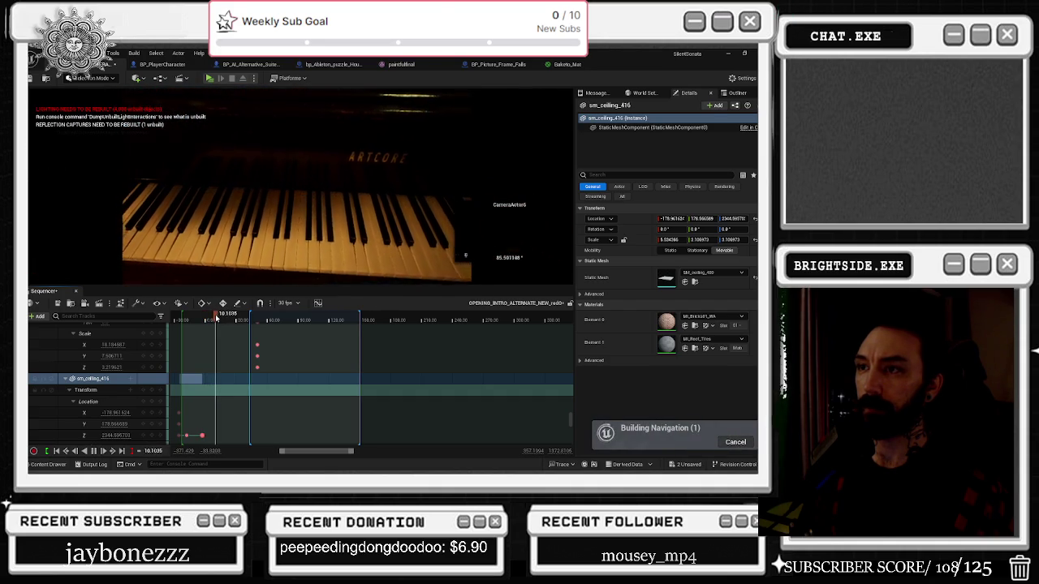
left_click_drag(216, 318, 210, 318)
Step: Select paintfulfinal_Skeleton and key it visible at a slightly later frame
left_click(465, 254)
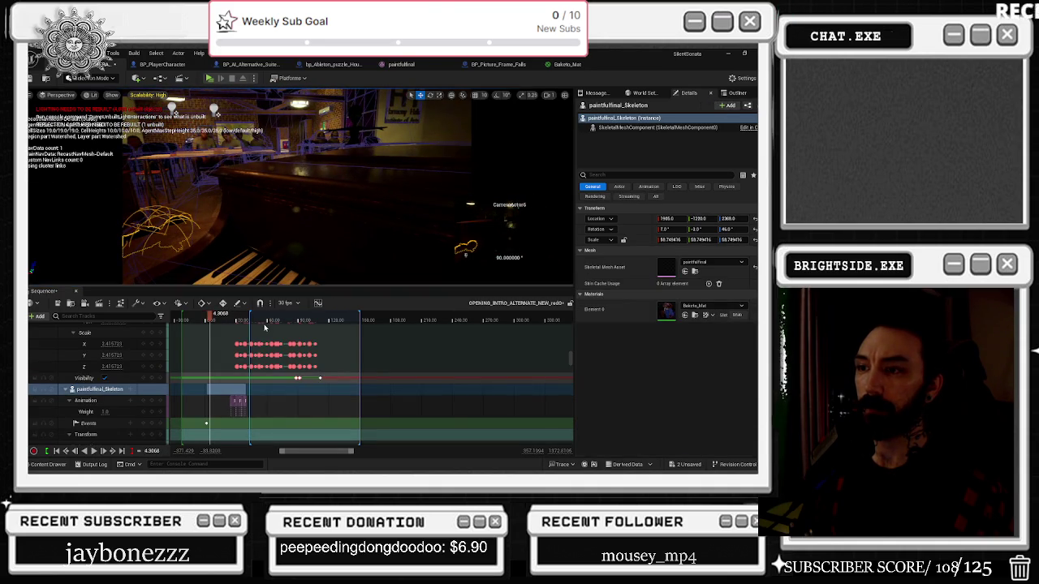
scroll(239, 411, "up", 3)
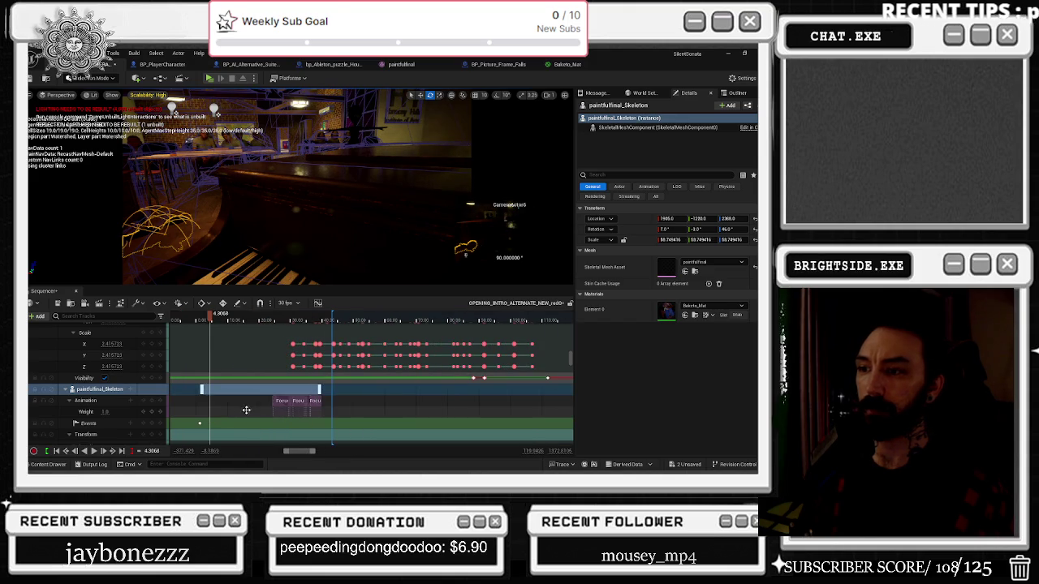
scroll(213, 430, "down", 3)
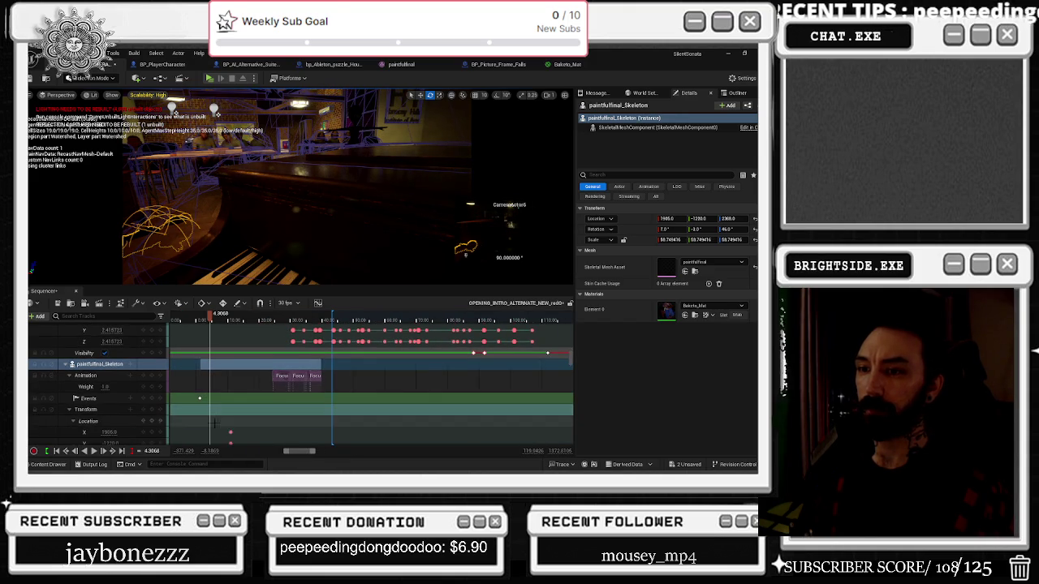
scroll(212, 430, "down", 5)
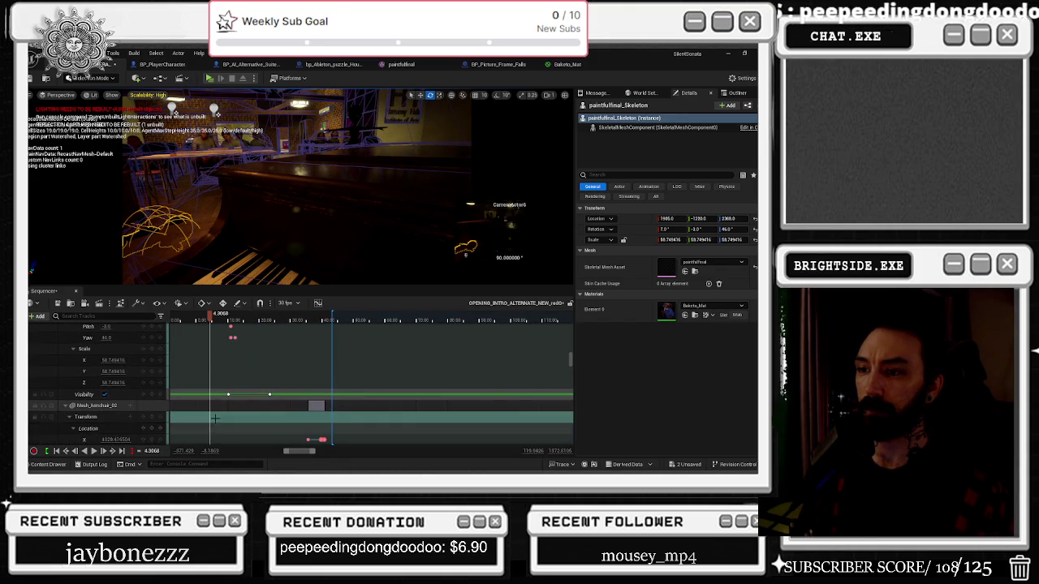
left_click_drag(211, 320, 252, 321)
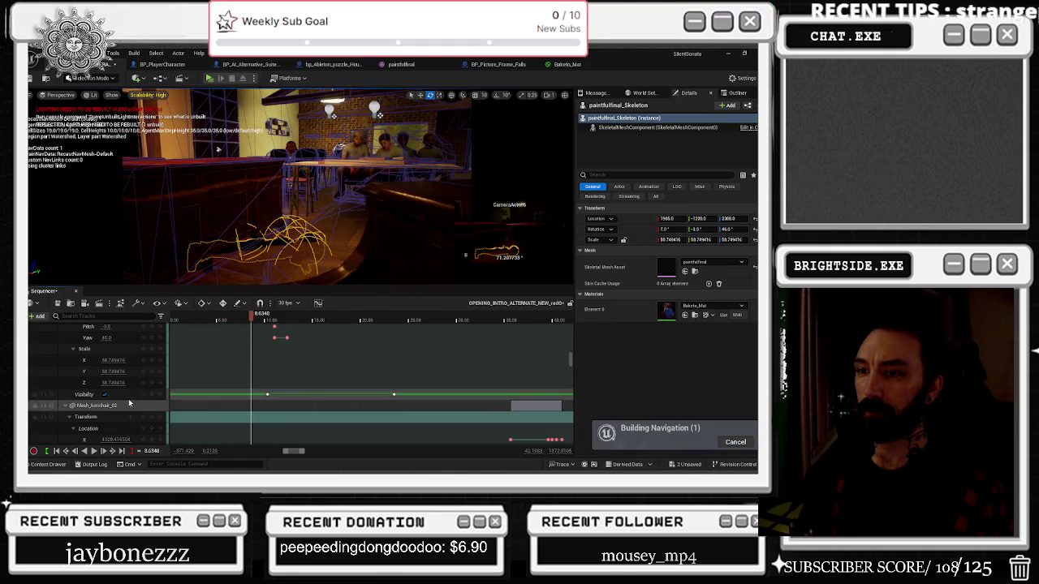
left_click(104, 395)
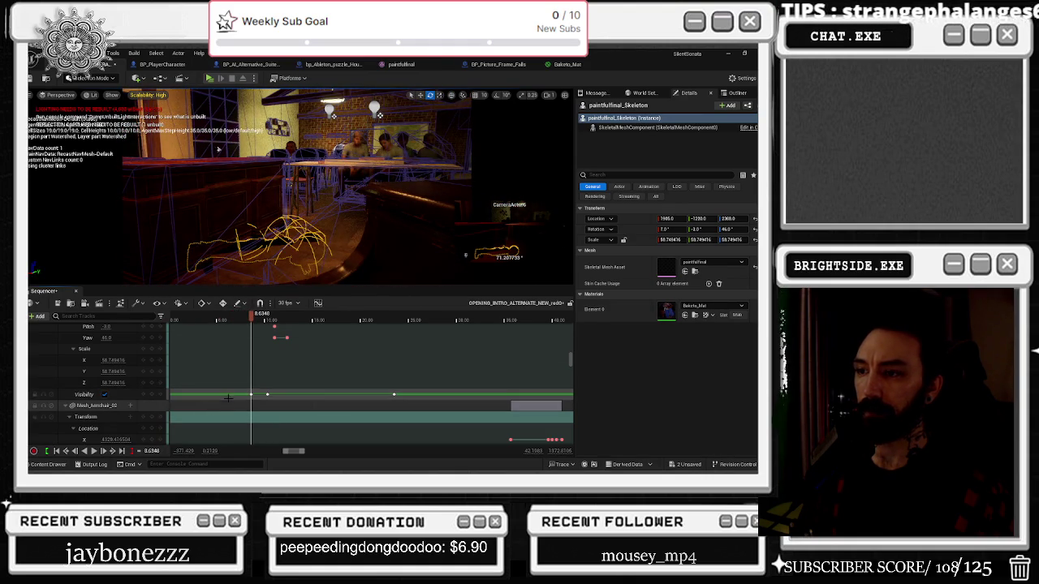
Step: Add a Piano_Playing_HIDE_HEAD animation section to the character and shorten its end
scroll(232, 403, "down", 5)
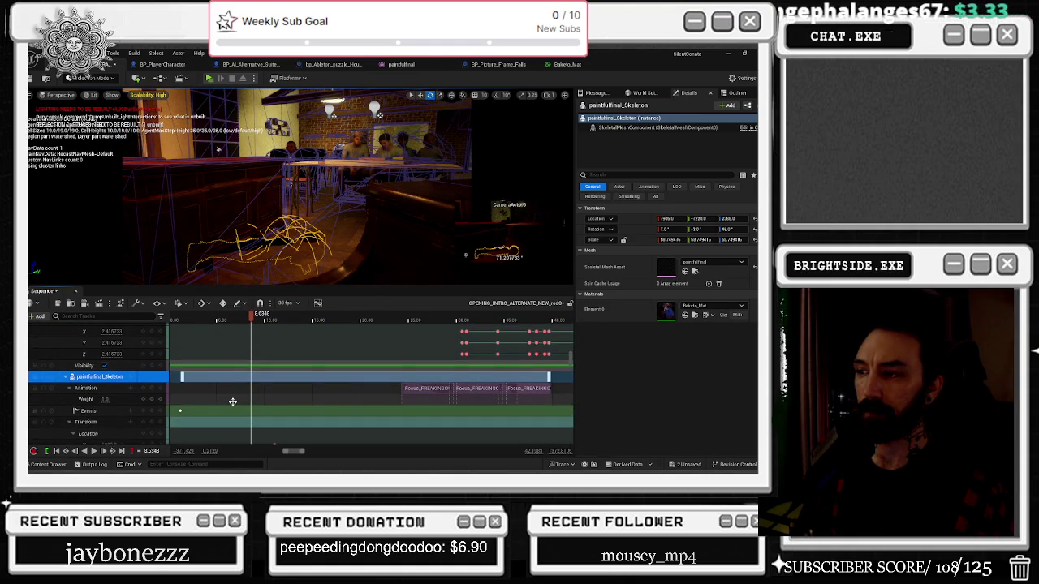
scroll(232, 401, "down", 1)
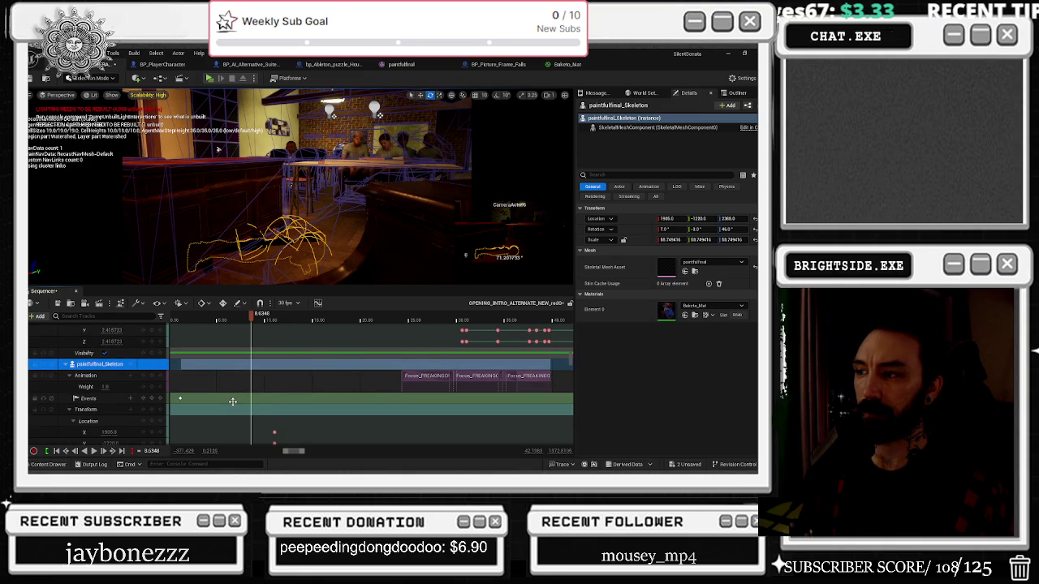
scroll(232, 401, "down", 3, "ctrl")
scroll(235, 398, "down", 4)
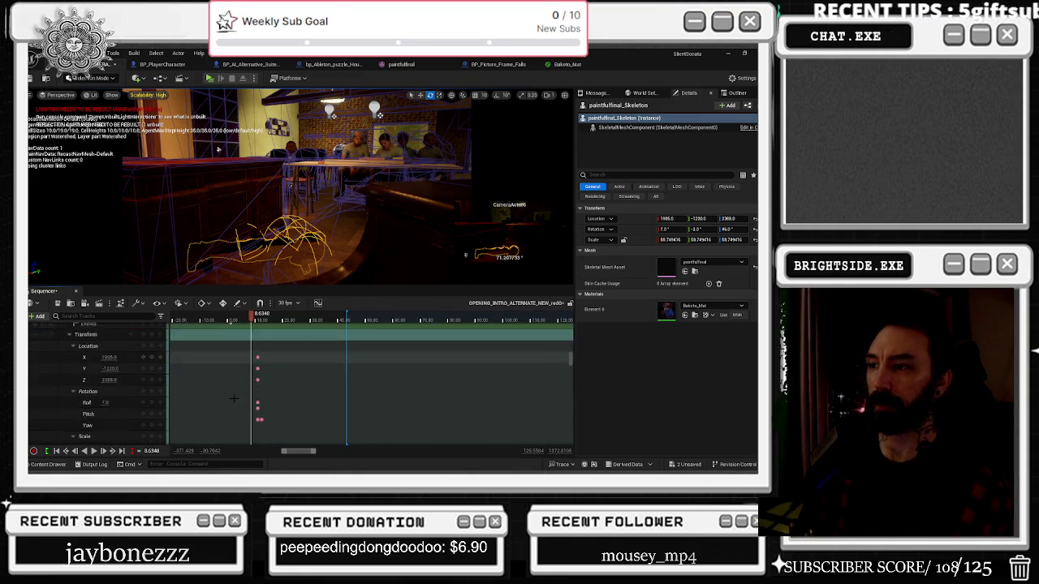
key("space")
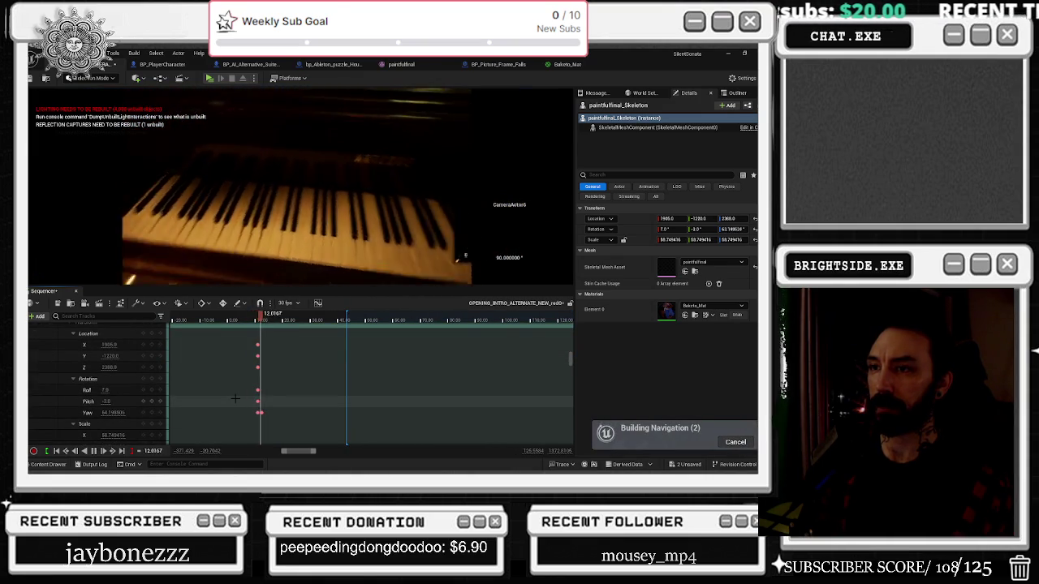
scroll(235, 397, "up", 5)
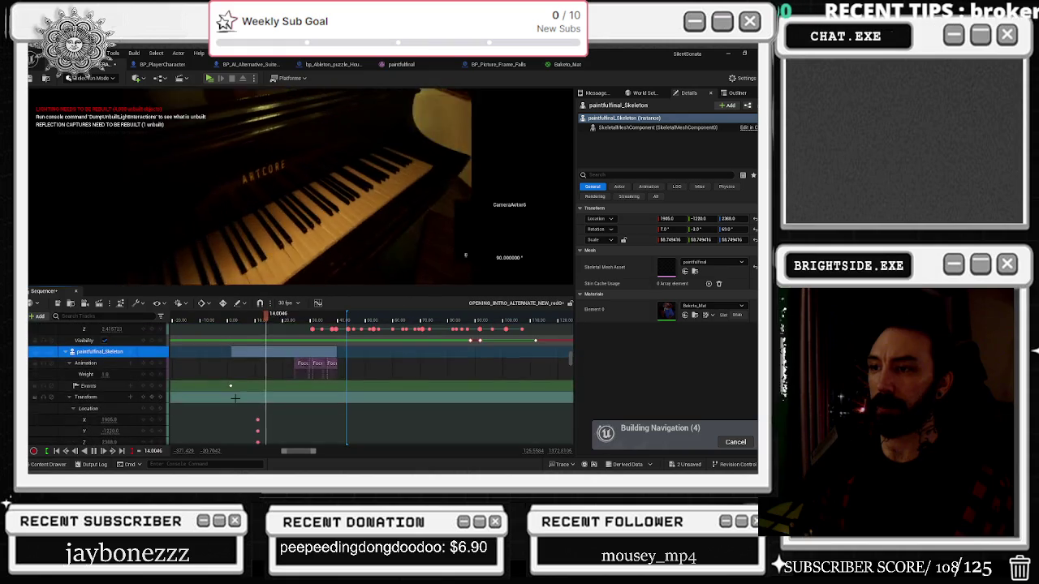
scroll(235, 397, "down", 2)
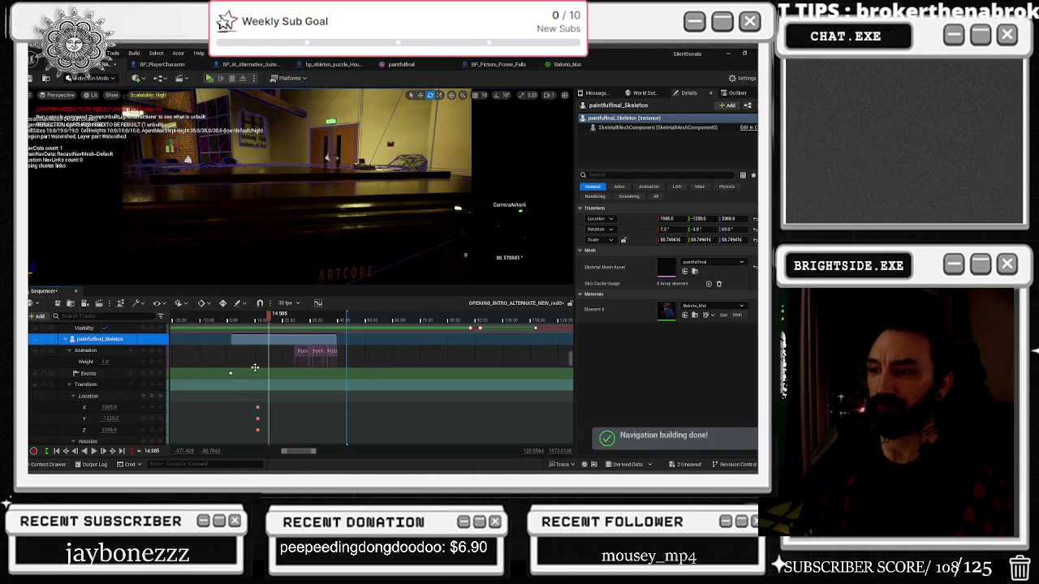
left_click(132, 350)
left_click(213, 343)
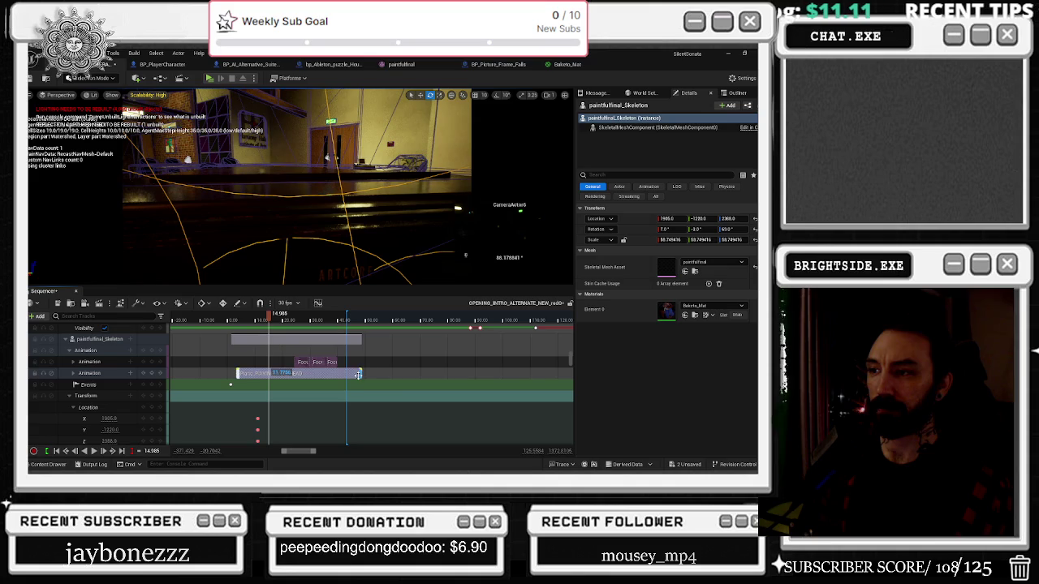
left_click_drag(317, 377, 288, 375)
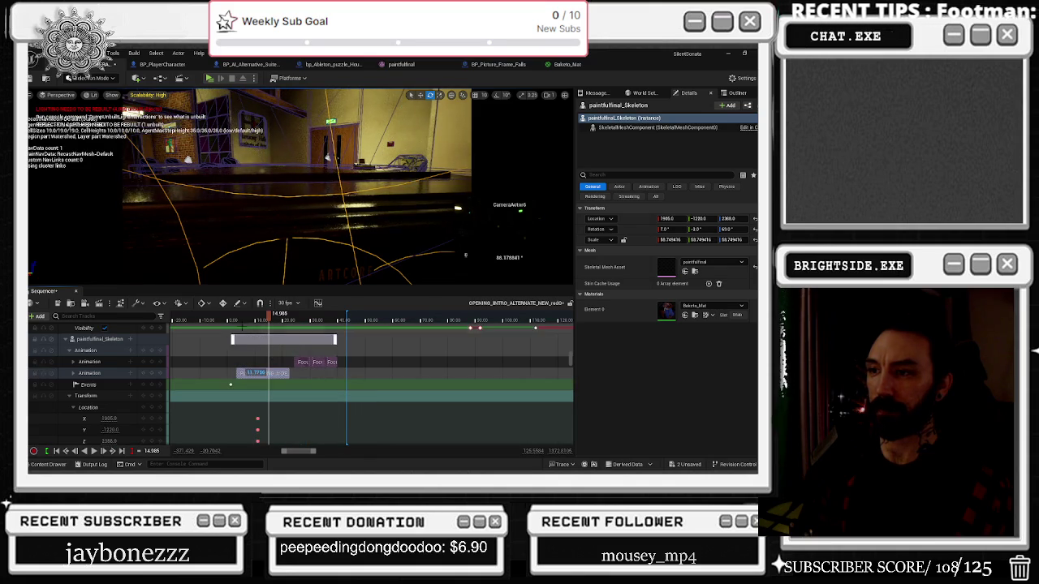
Step: Scrub to the piano camera shot and set the piano-playing section's Play Rate to 0.45
left_click(232, 319)
left_click_drag(232, 319, 242, 320)
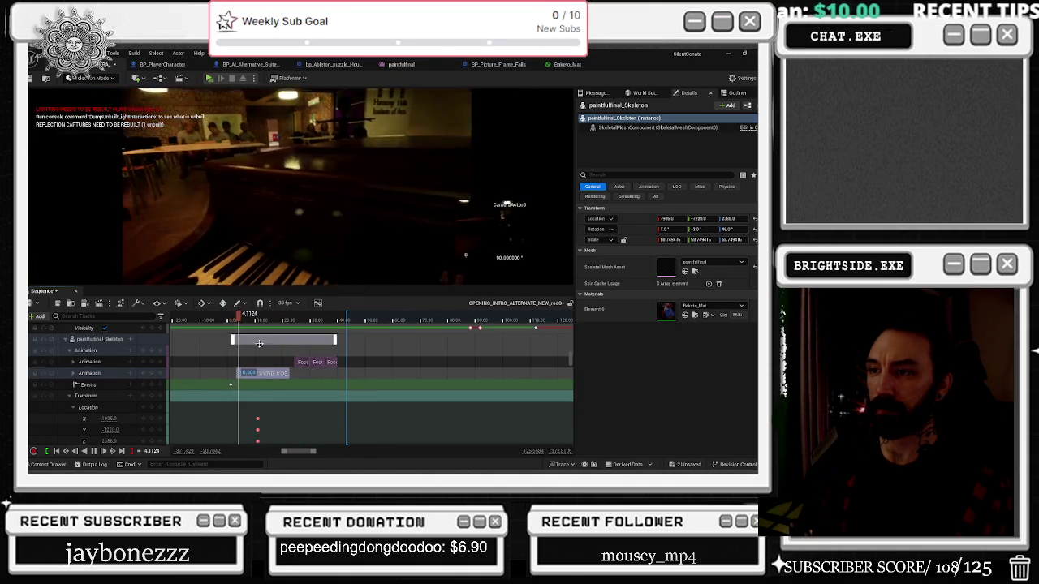
right_click(275, 374)
mouse_move(349, 150)
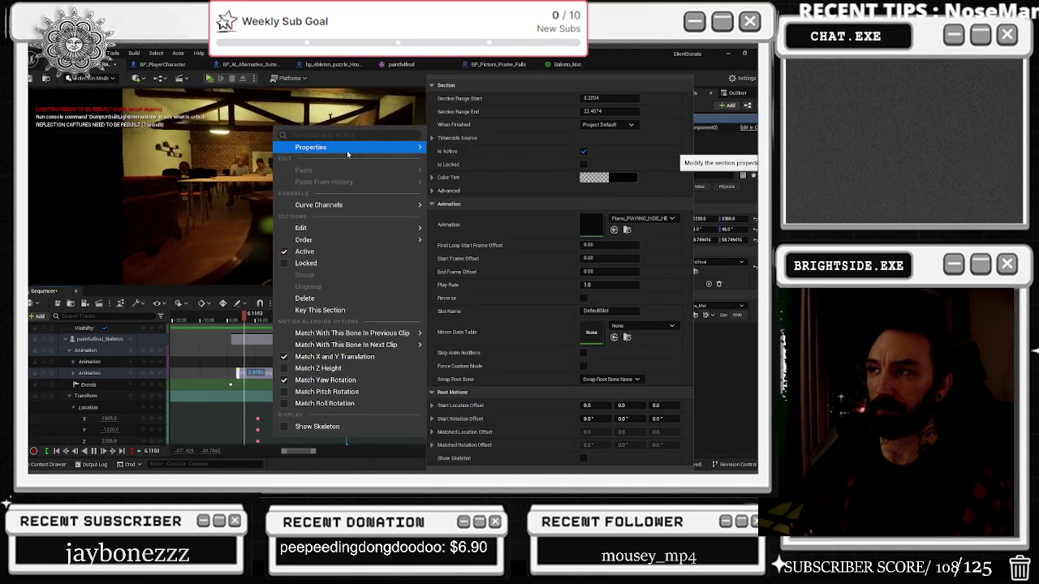
left_click(604, 285)
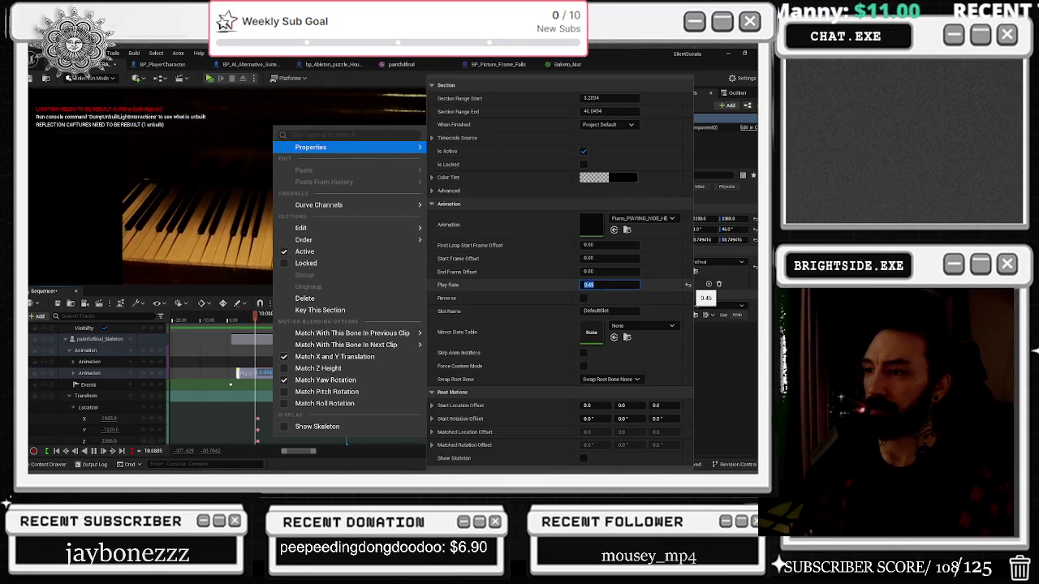
key("Return")
left_click(232, 320)
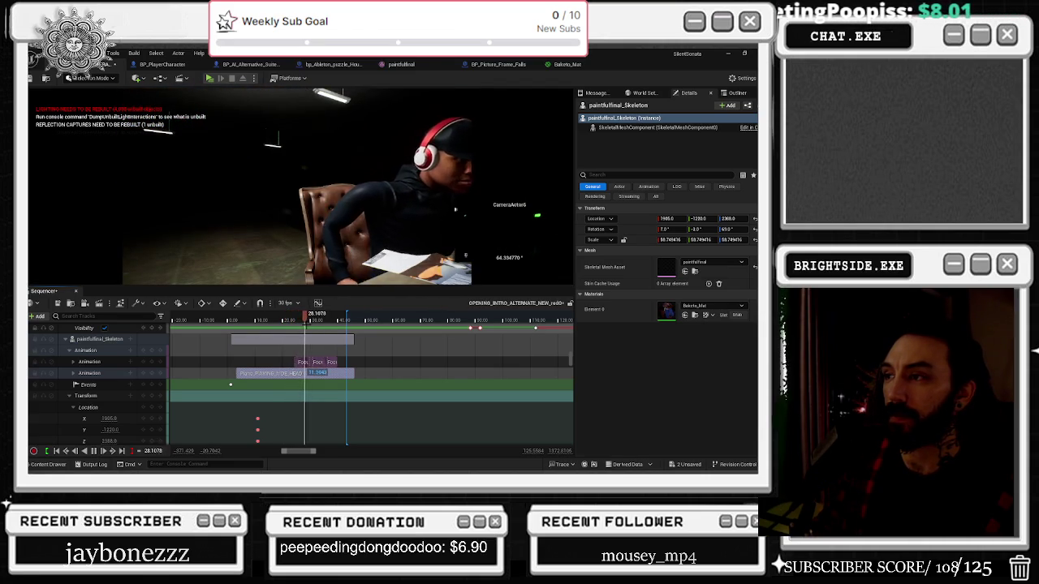
Step: Leave camera view, extend the piano section's start earlier, trim its end, and play to check timing
left_click(234, 323)
scroll(244, 324, "up", 2)
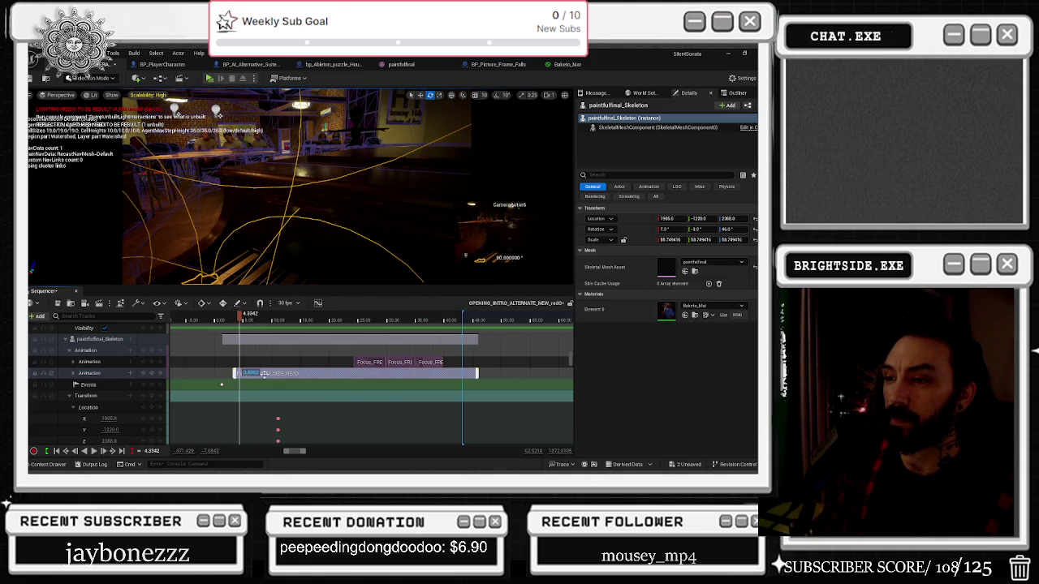
left_click_drag(233, 374, 190, 374)
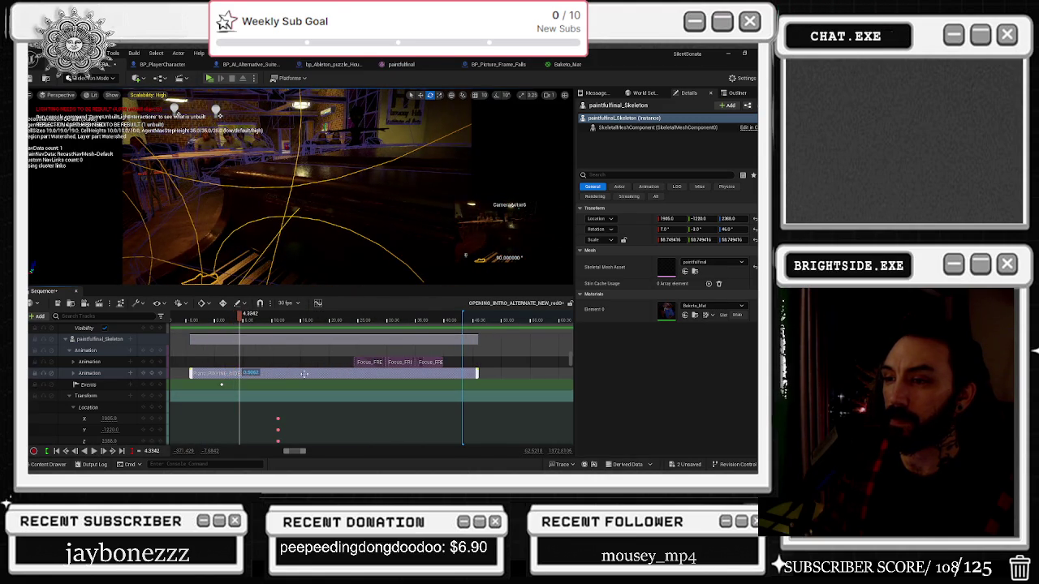
left_click_drag(477, 373, 347, 374)
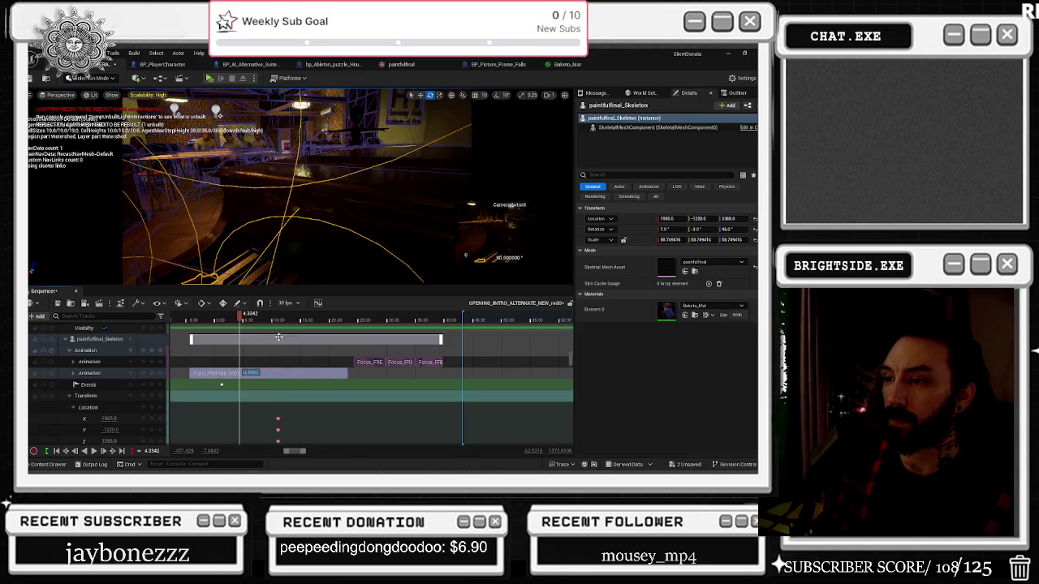
key("space")
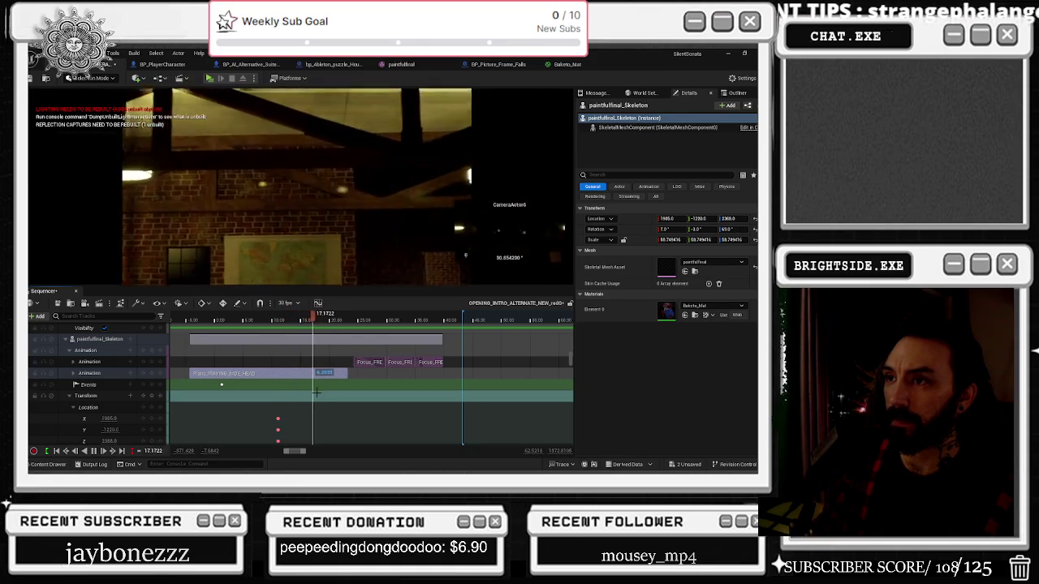
Step: Stop playback, switch the viewport to wireframe, filter tracks with '0JONES', and scrub back to about 16 seconds
key("space")
key("alt+2")
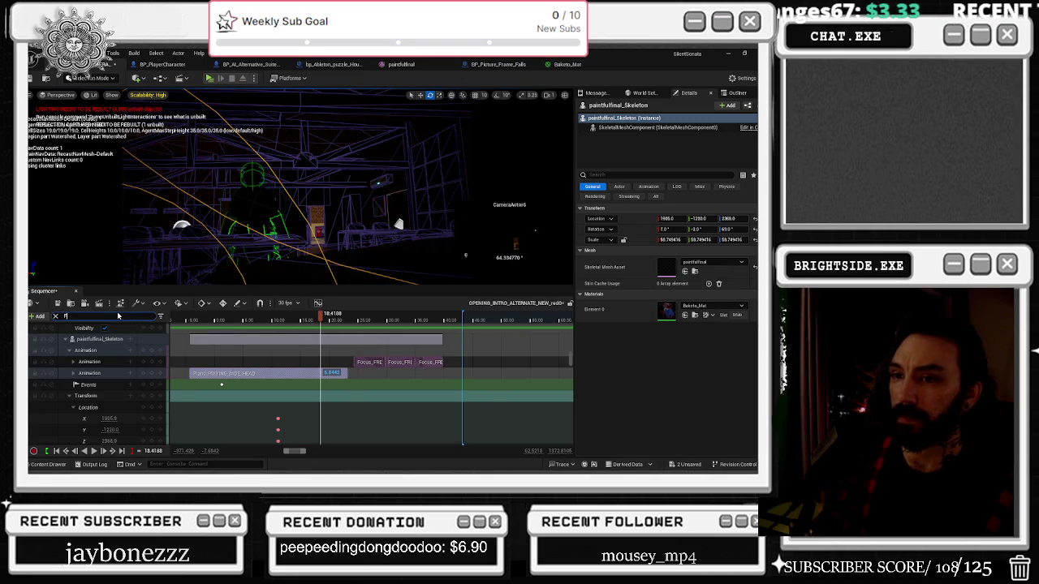
type("0JONES")
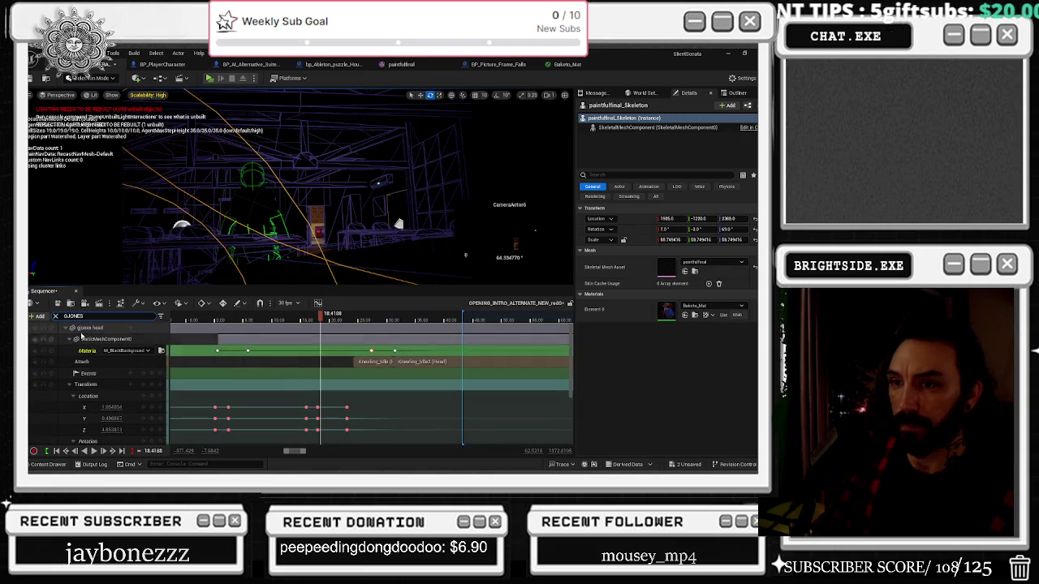
scroll(91, 383, "down", 3)
scroll(324, 404, "up", 5)
scroll(334, 408, "down", 4)
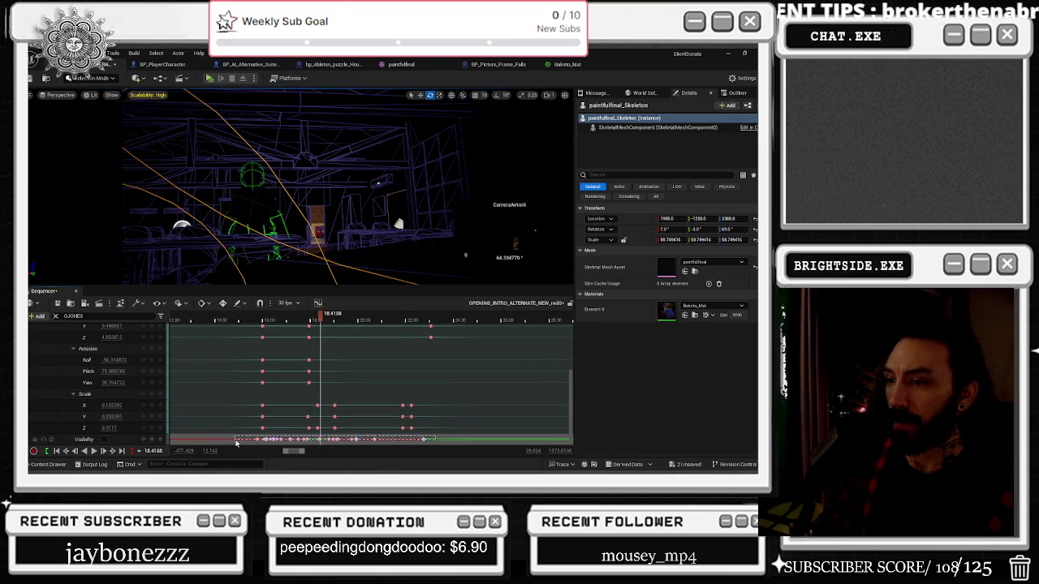
mouse_move(320, 318)
left_mouse_down()
mouse_move(274, 327)
mouse_move(324, 335)
left_mouse_up()
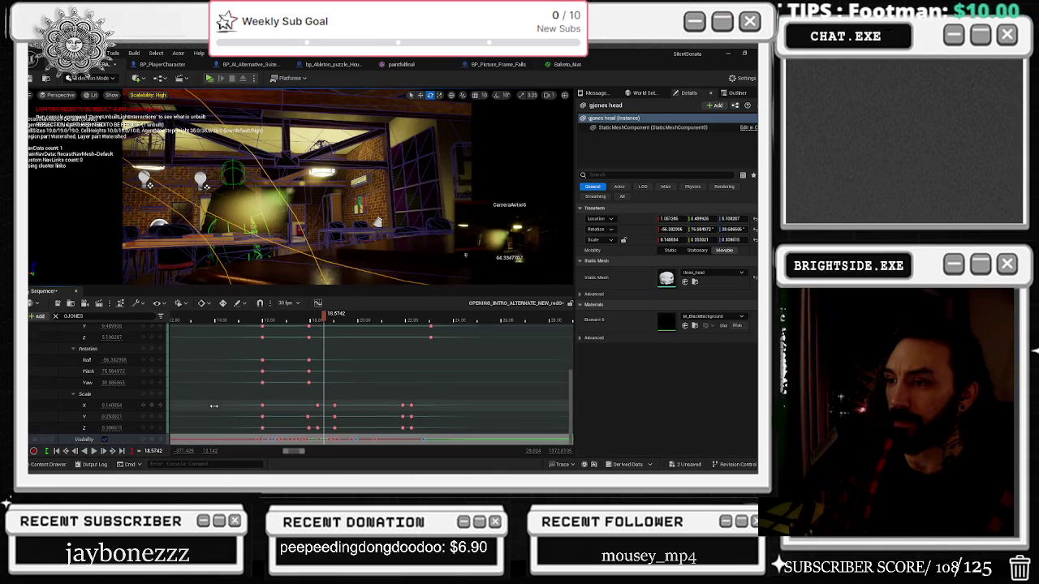
scroll(213, 406, "up", 5)
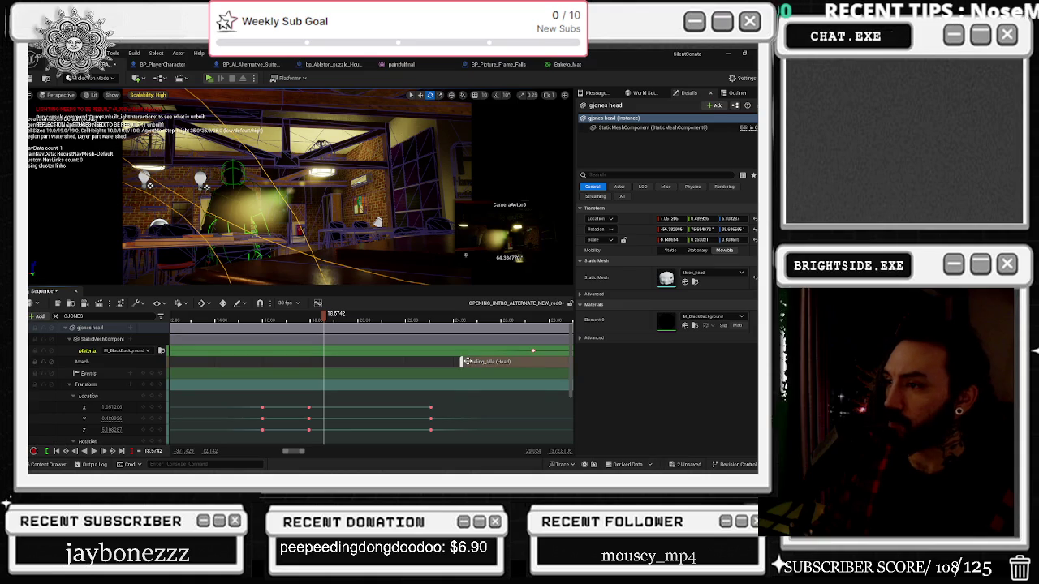
scroll(462, 362, "down", 3)
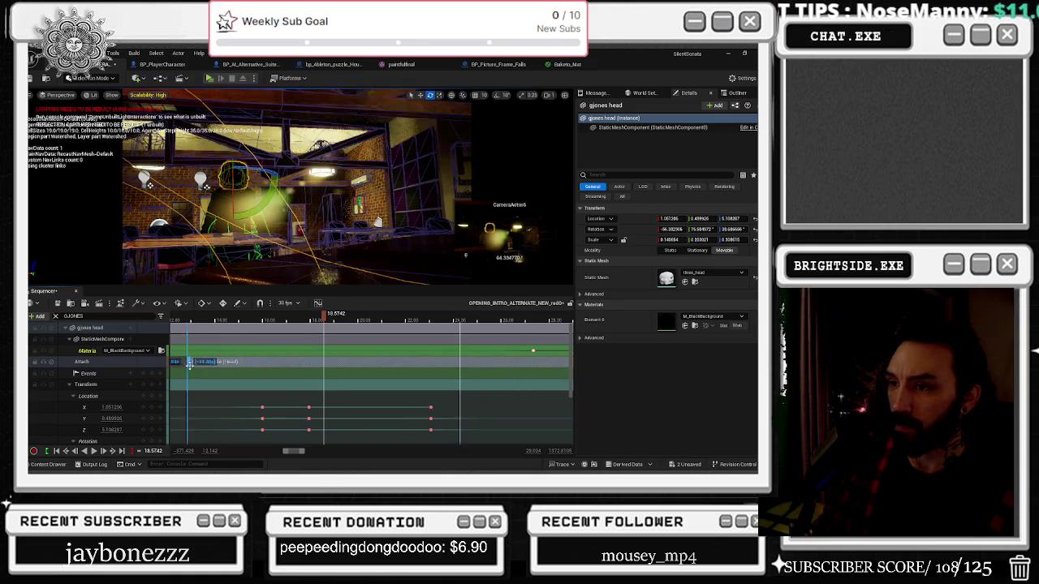
left_click_drag(370, 362, 252, 364)
scroll(274, 367, "down", 2)
left_click(245, 319)
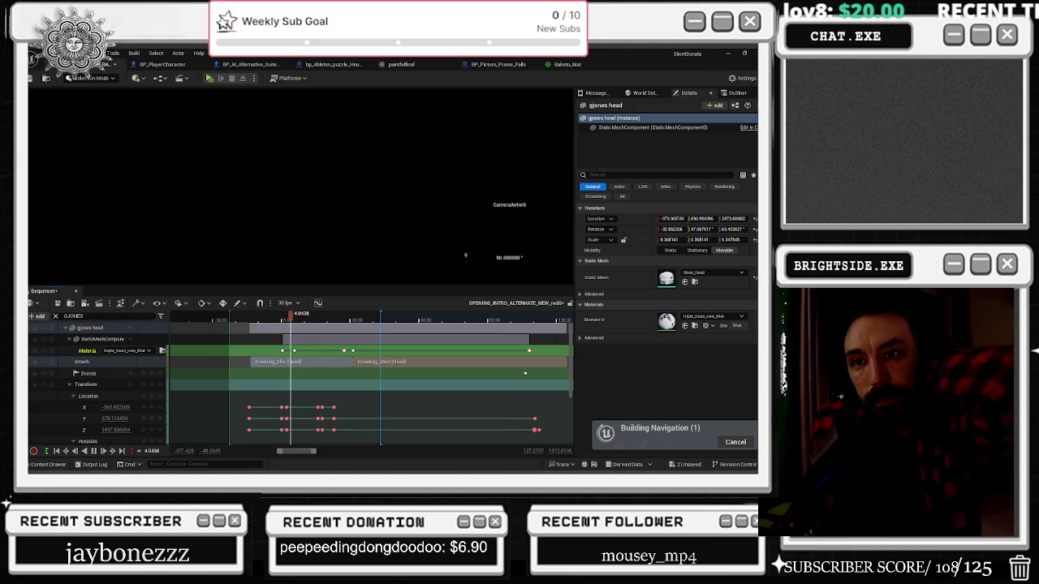
Step: Scrub to the intro's start, play the cinematic through, then rewind to just before it begins
left_click_drag(289, 319, 283, 318)
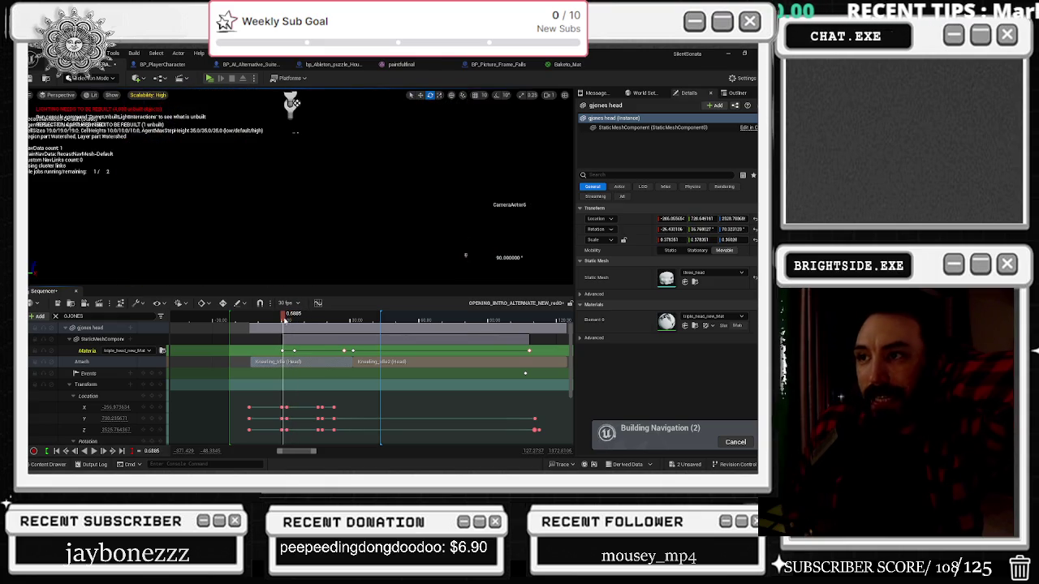
key("space")
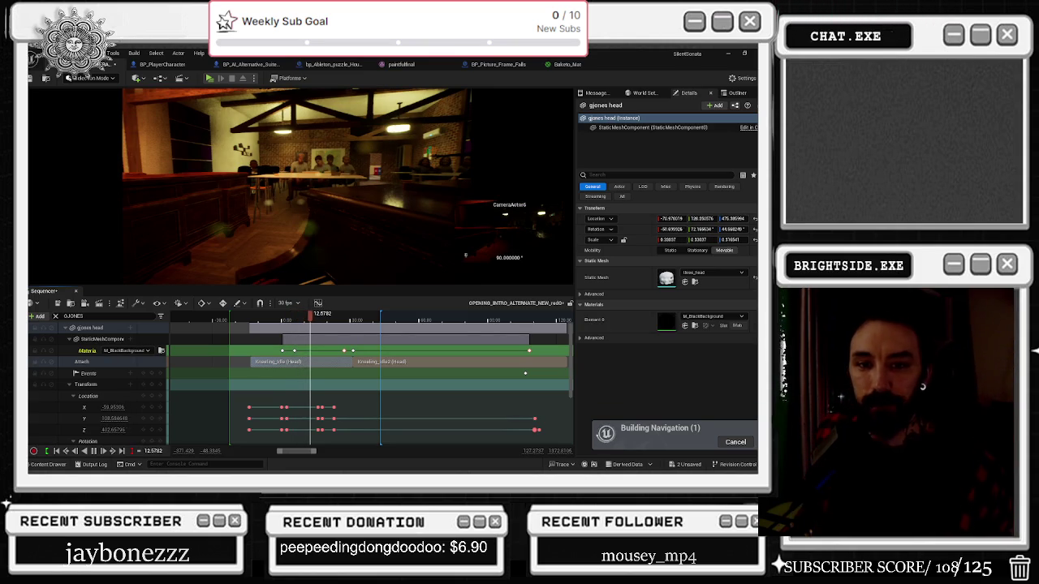
left_click(278, 314)
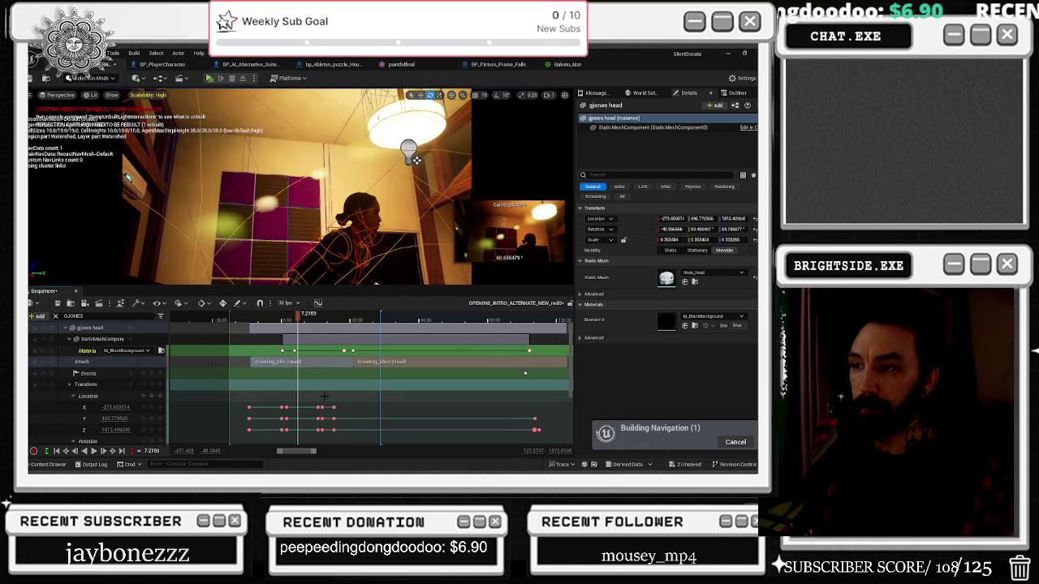
Step: Check the Kneeling_Idle section's properties without changes, then return to the piano close-up near 2.38 seconds
scroll(267, 374, "up", 3)
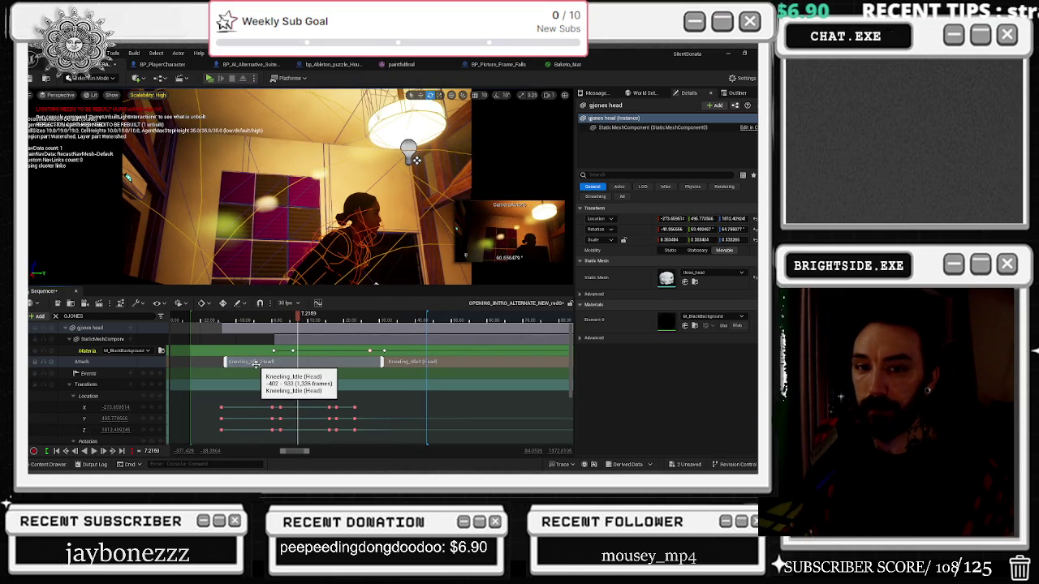
right_click(256, 366)
mouse_move(309, 225)
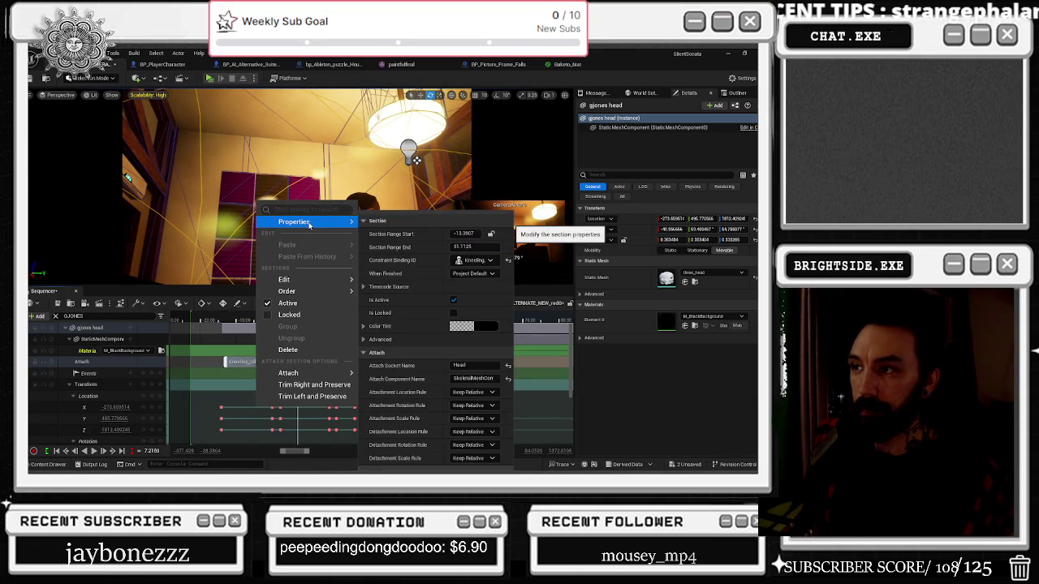
left_click(313, 385)
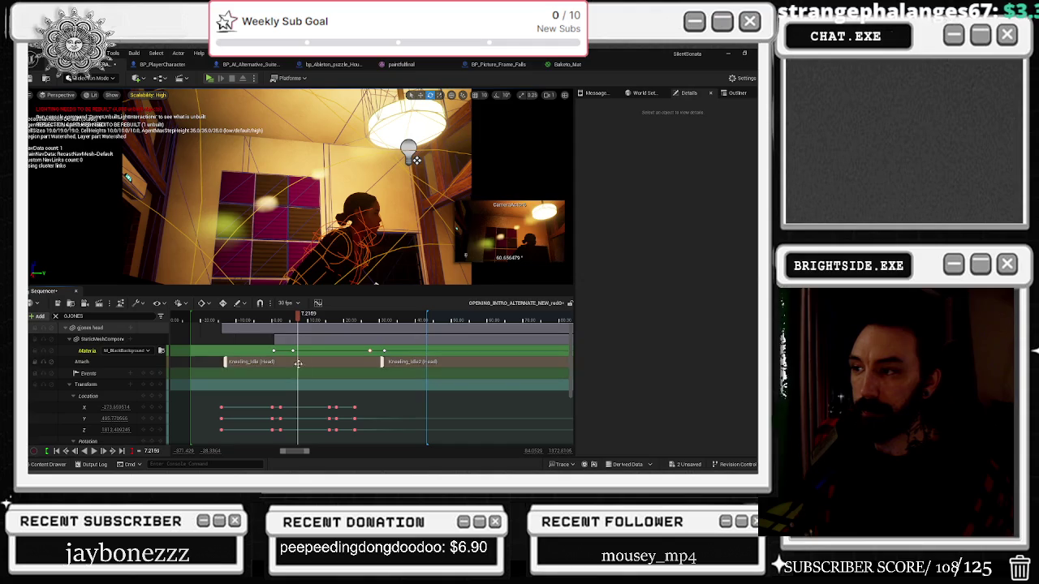
left_click(280, 319)
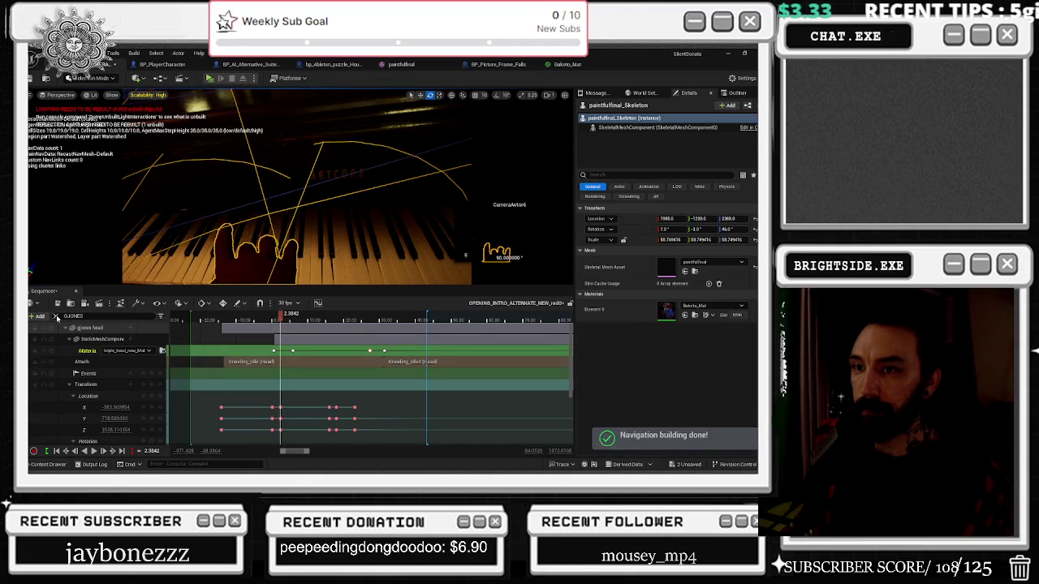
Step: Delay the Piano_PLAYING_SIDE_HEAD animation to start around 1.45 s, then play back the result
scroll(126, 339, "up", 5)
scroll(126, 339, "down", 10)
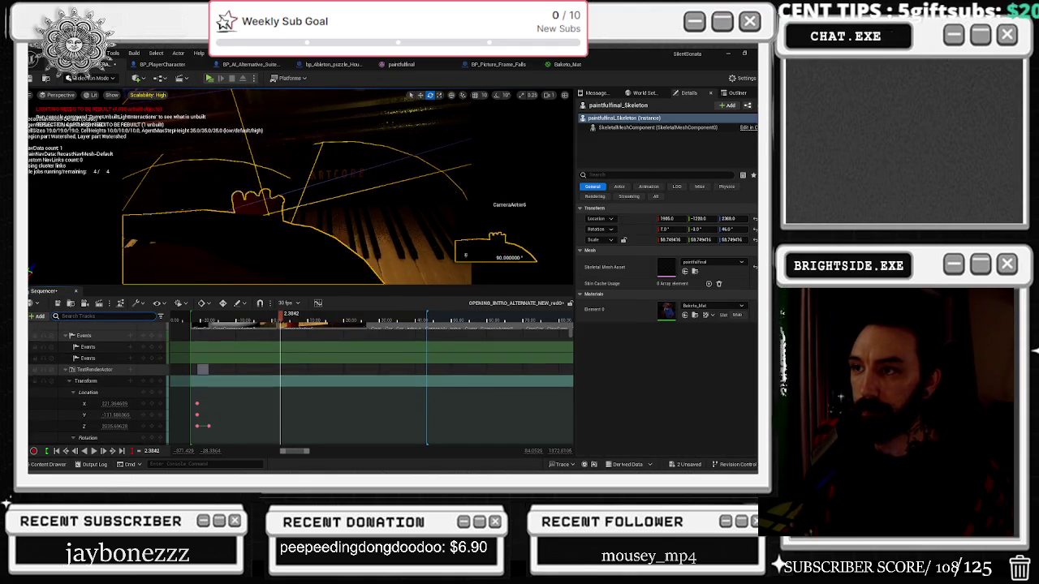
scroll(101, 404, "down", 2)
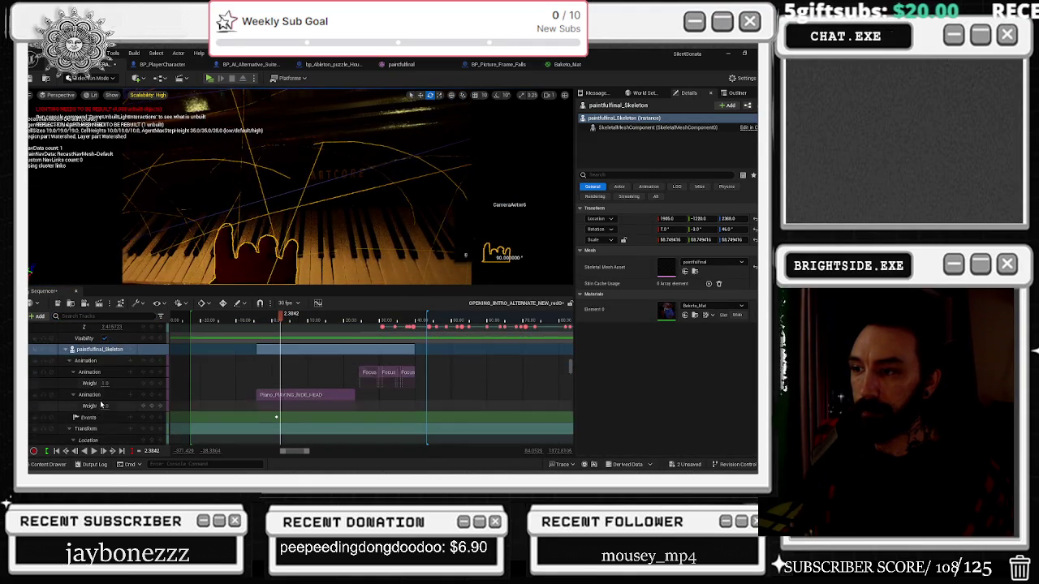
left_click_drag(256, 323, 297, 317)
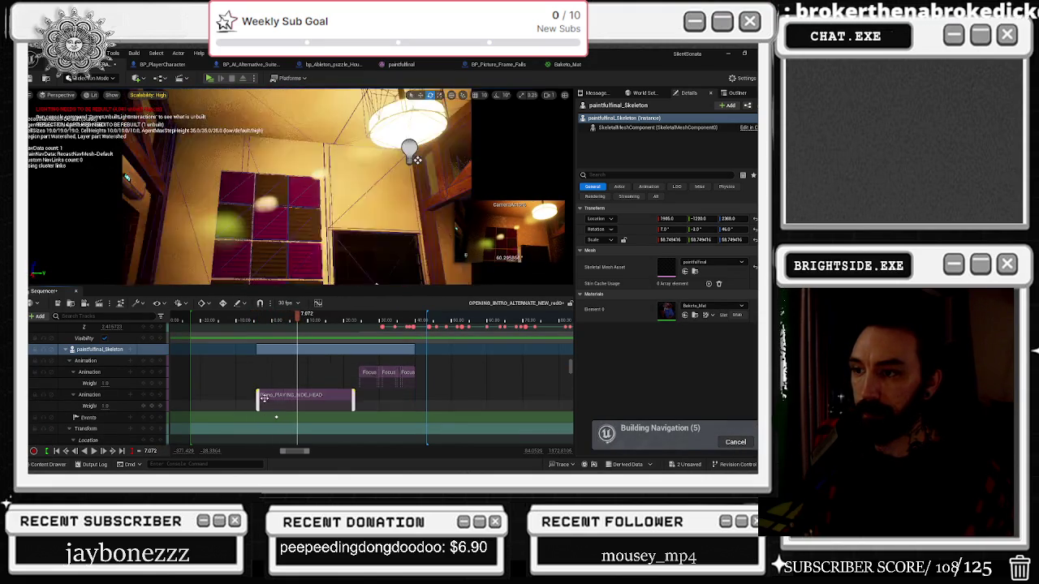
left_click_drag(258, 396, 297, 395)
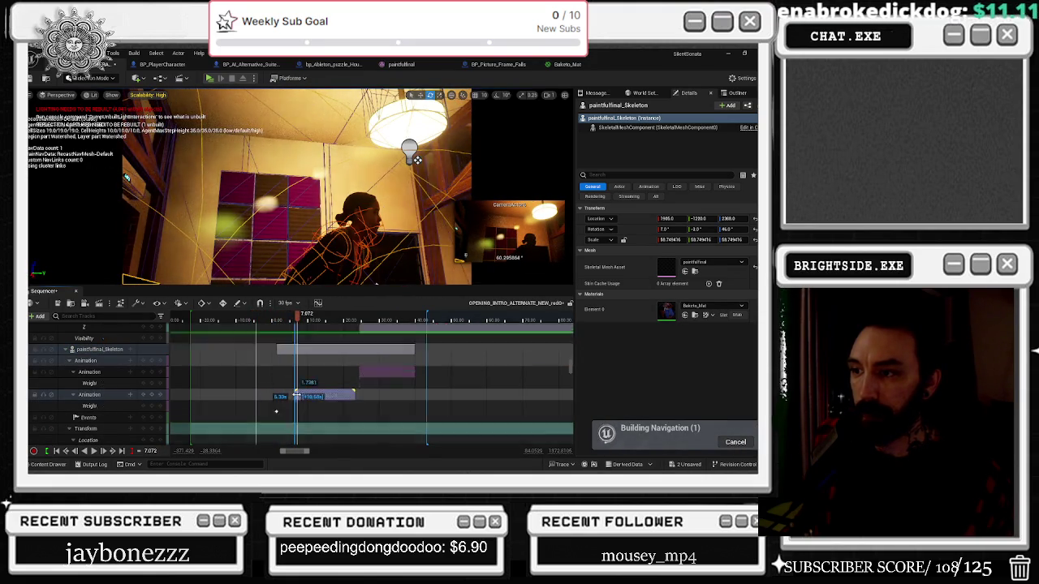
key("space")
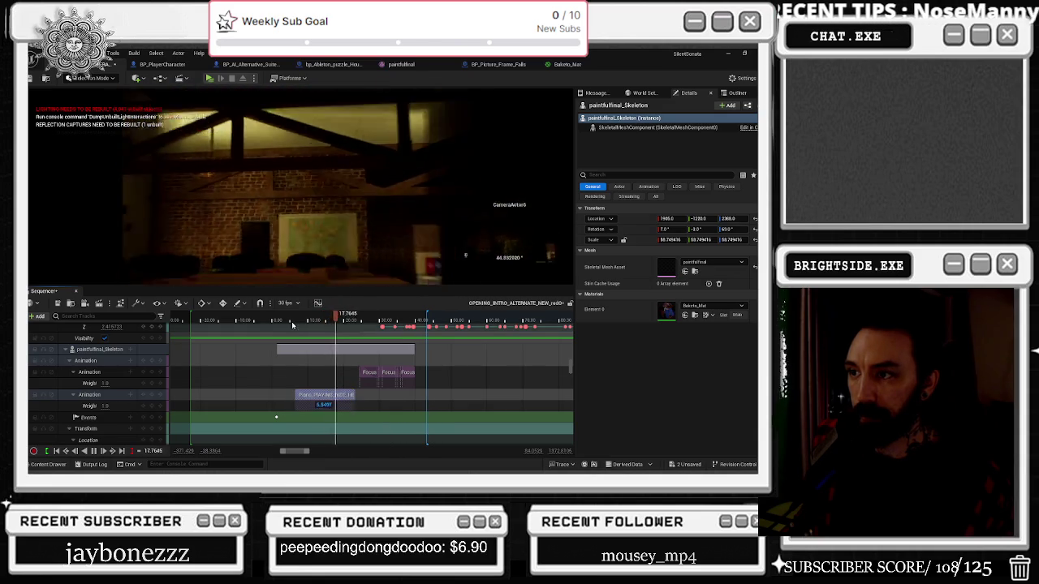
left_click(288, 321)
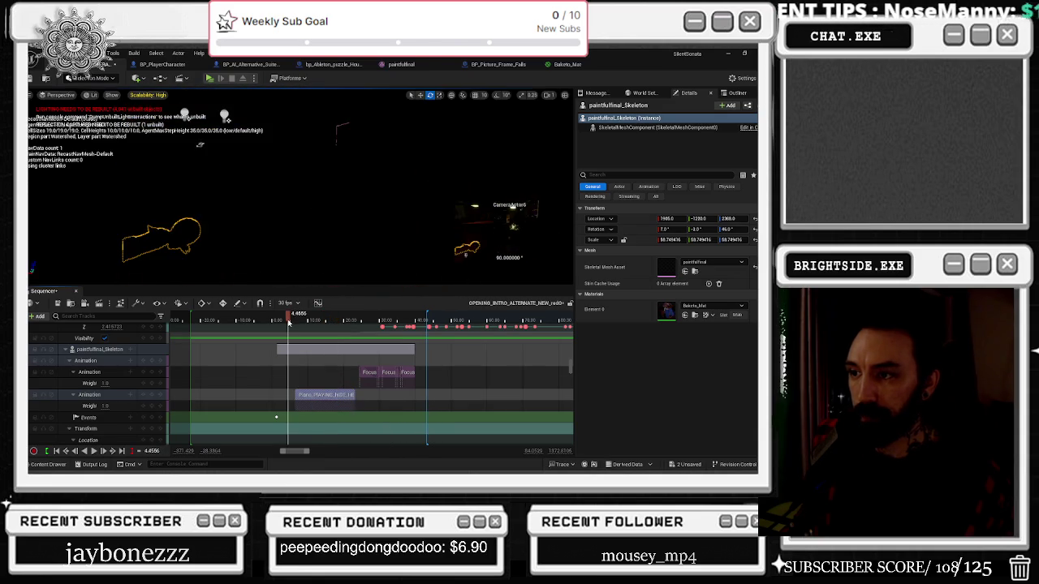
Step: Select the skeleton's Visibility track and scrub the cinematic through to about 20.56 seconds
left_click_drag(288, 320, 266, 320)
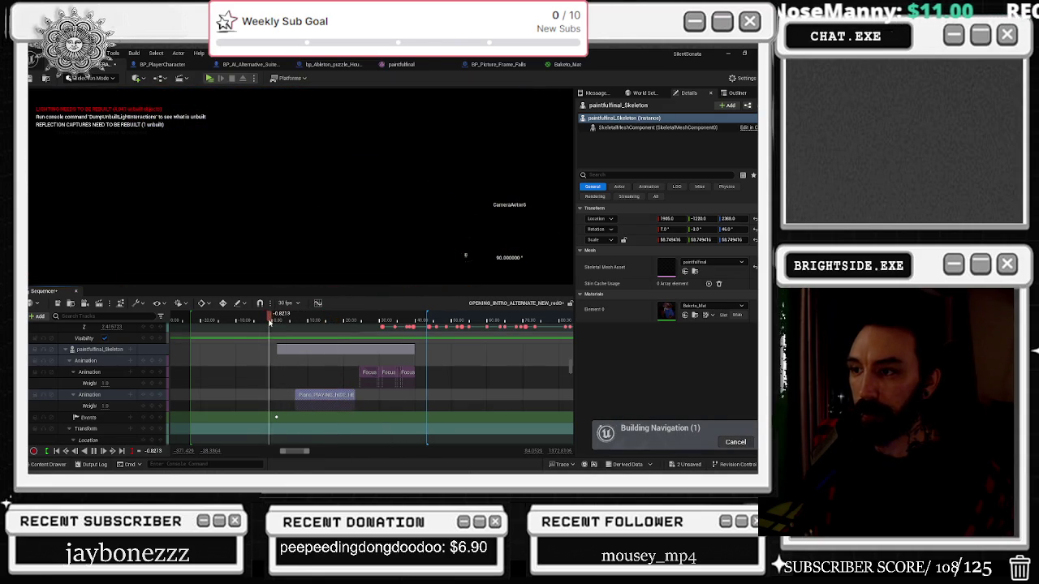
scroll(277, 349, "down", 2)
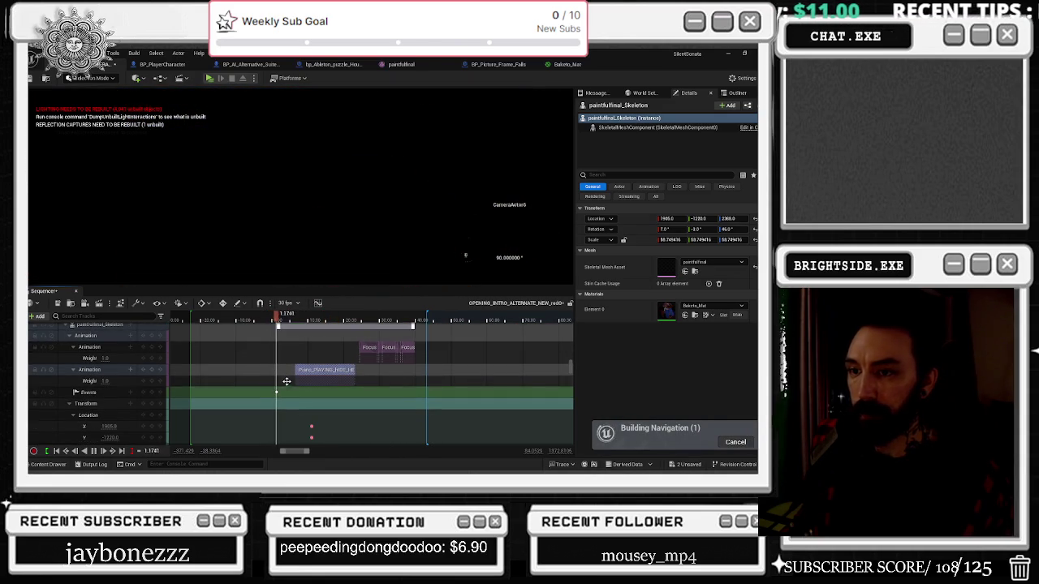
scroll(292, 390, "down", 5)
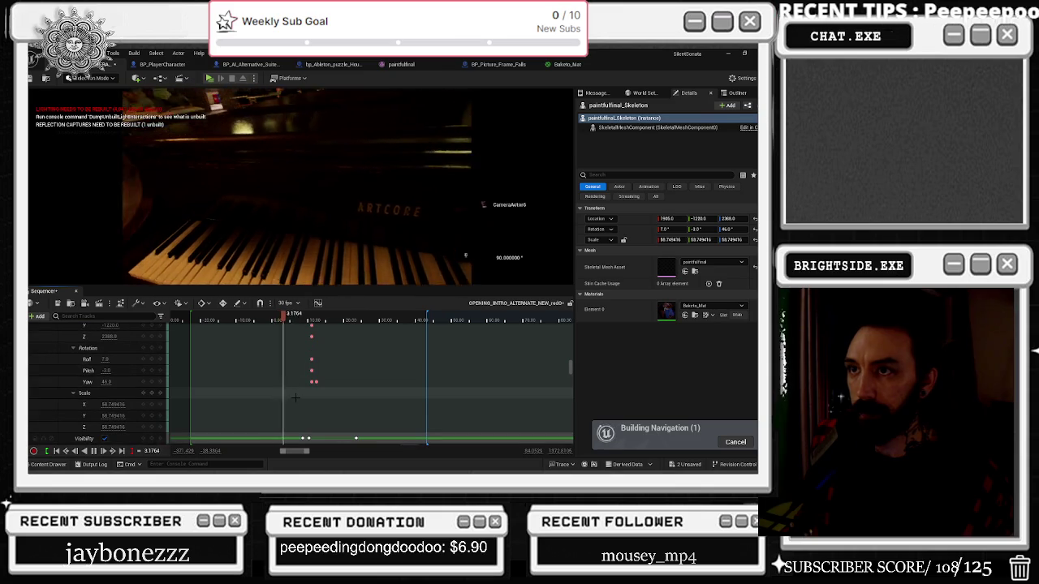
scroll(296, 406, "down", 2)
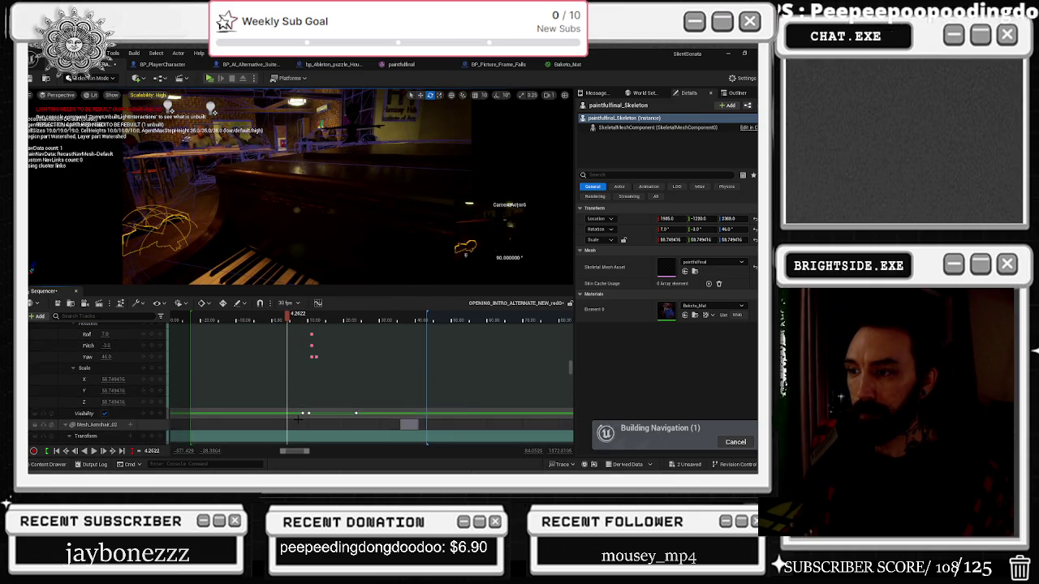
scroll(297, 419, "up", 4, "ctrl")
left_click(300, 413)
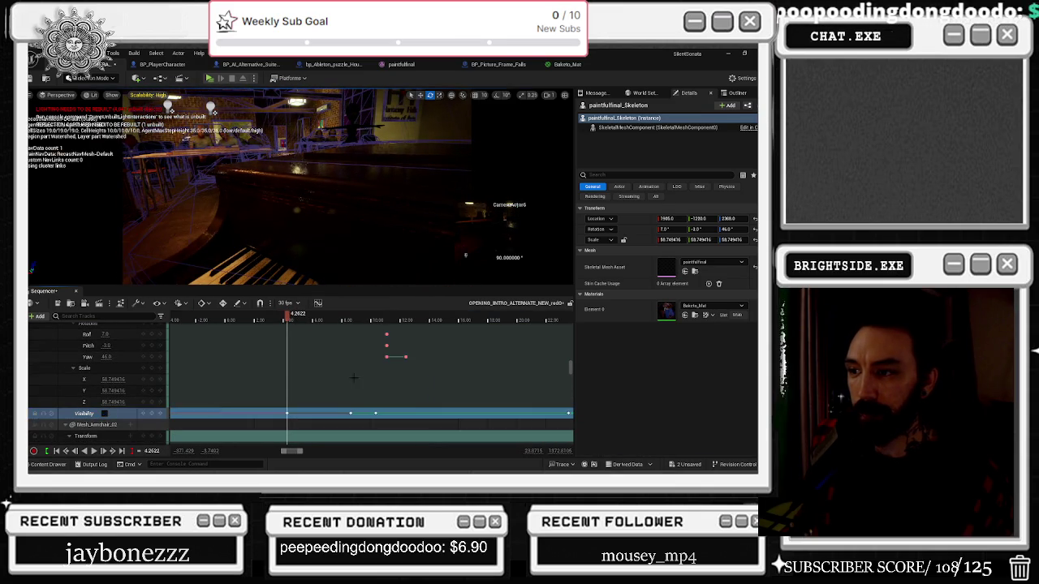
left_click_drag(287, 315, 331, 323)
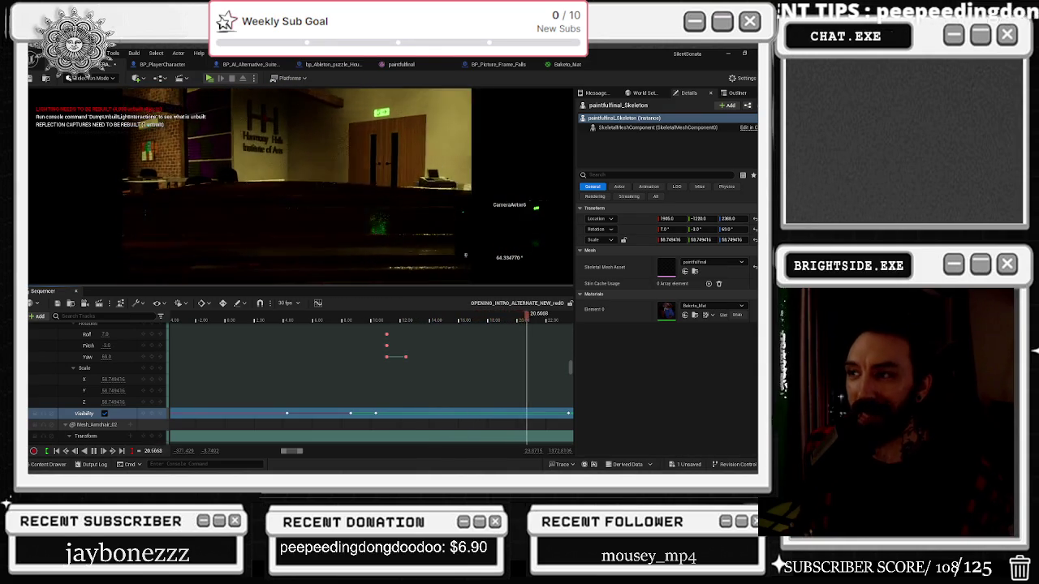
Step: Replay the piano shots from about 10 seconds, then stop playback with Ctrl+S, saving the packages
left_click(376, 320)
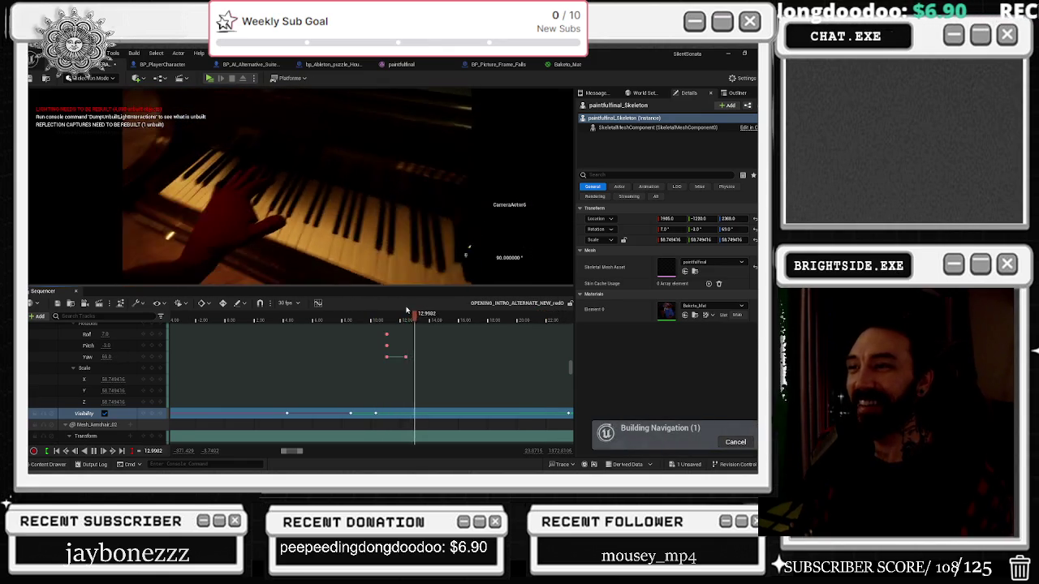
left_click(369, 320)
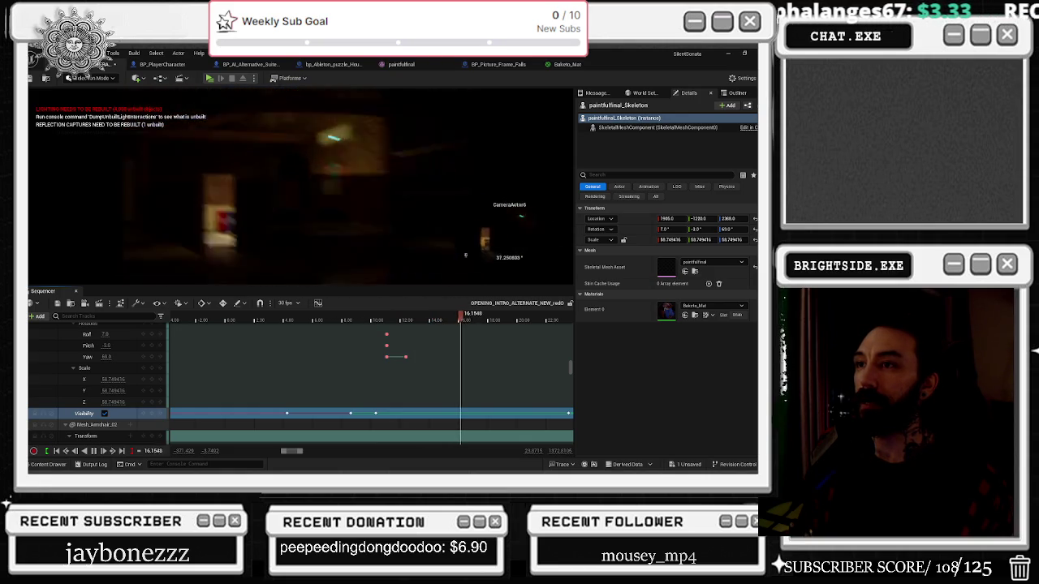
key("ctrl+s")
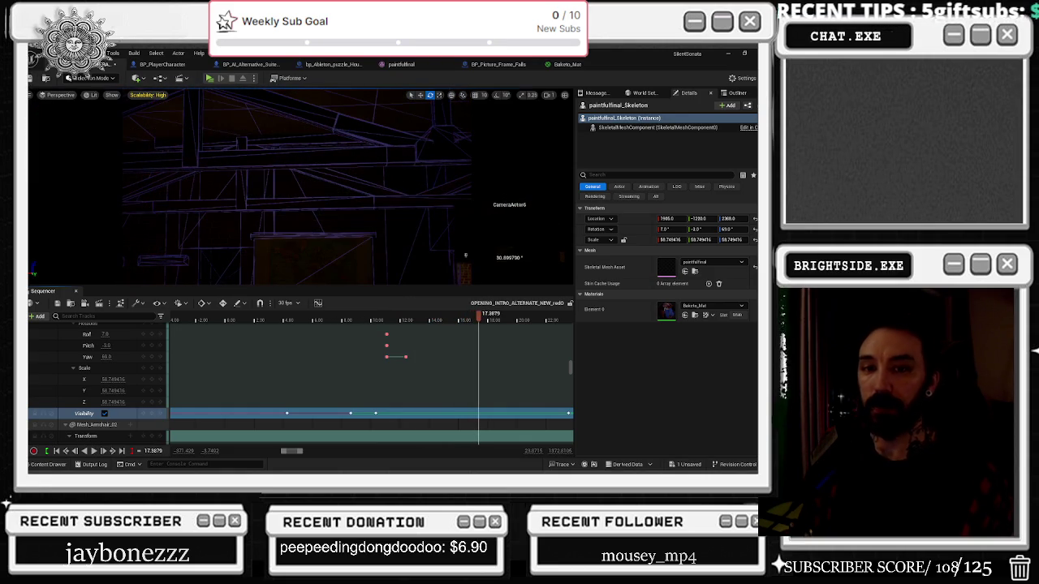
Step: Save the Demonstration_OPERA_MAIN map from the unsaved-content list, then jump the sequence back before its start
left_click(690, 465)
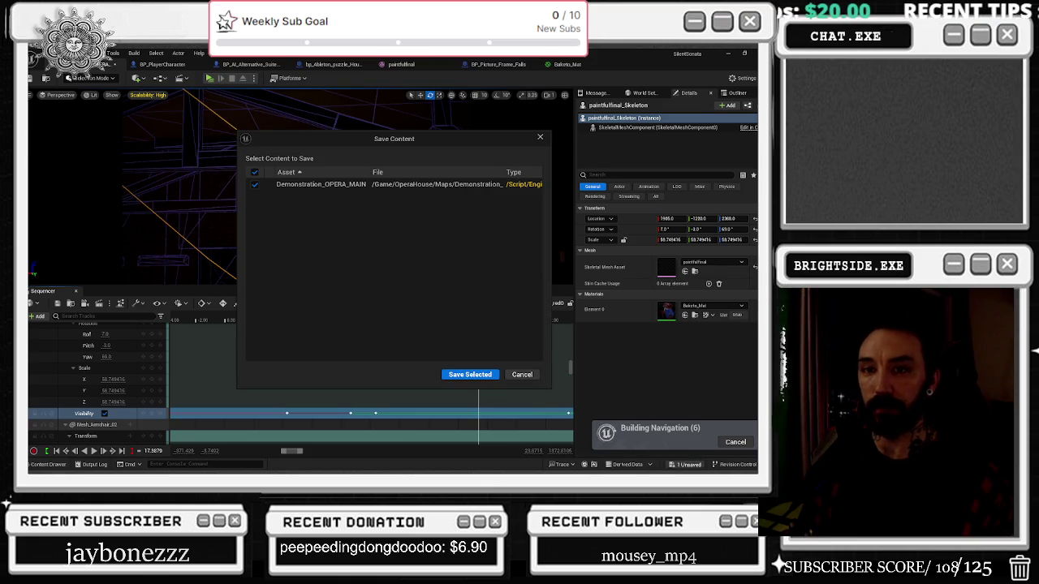
left_click(471, 375)
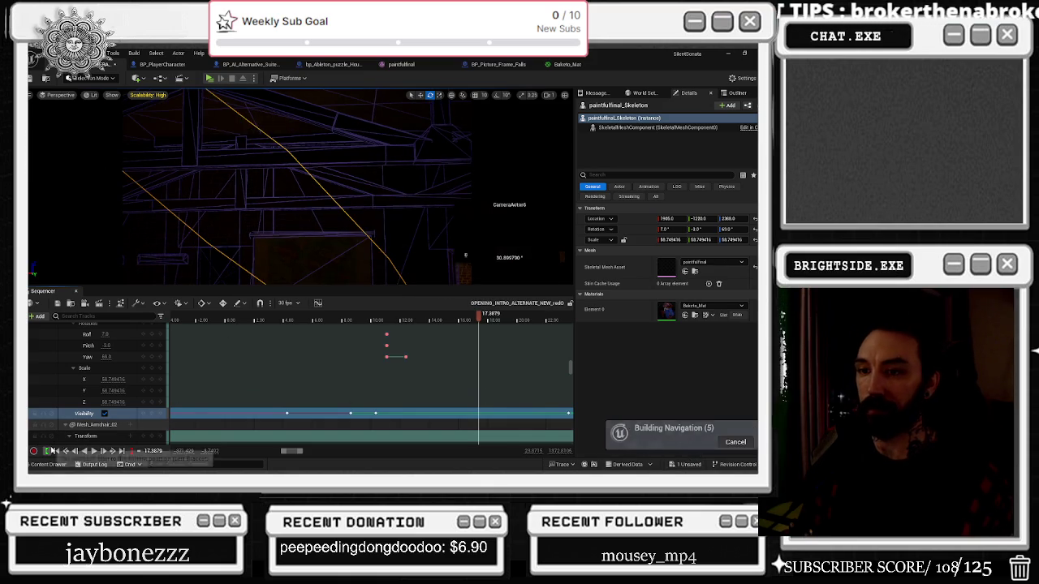
left_click(95, 451)
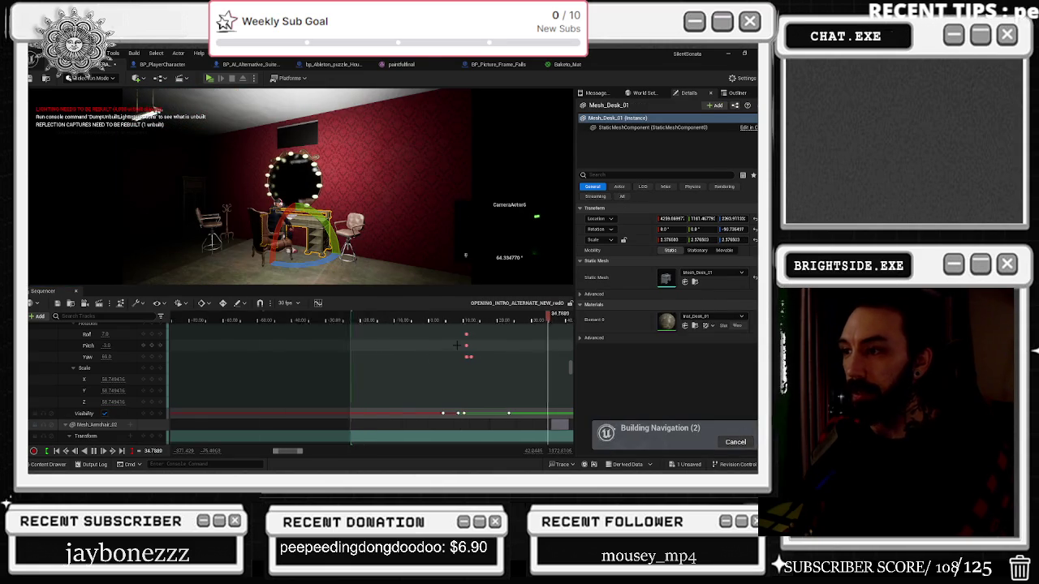
Step: Scrub back to the piano keyboard close-up at about 9 seconds and bring up the map's save prompt
left_click_drag(548, 322, 517, 321)
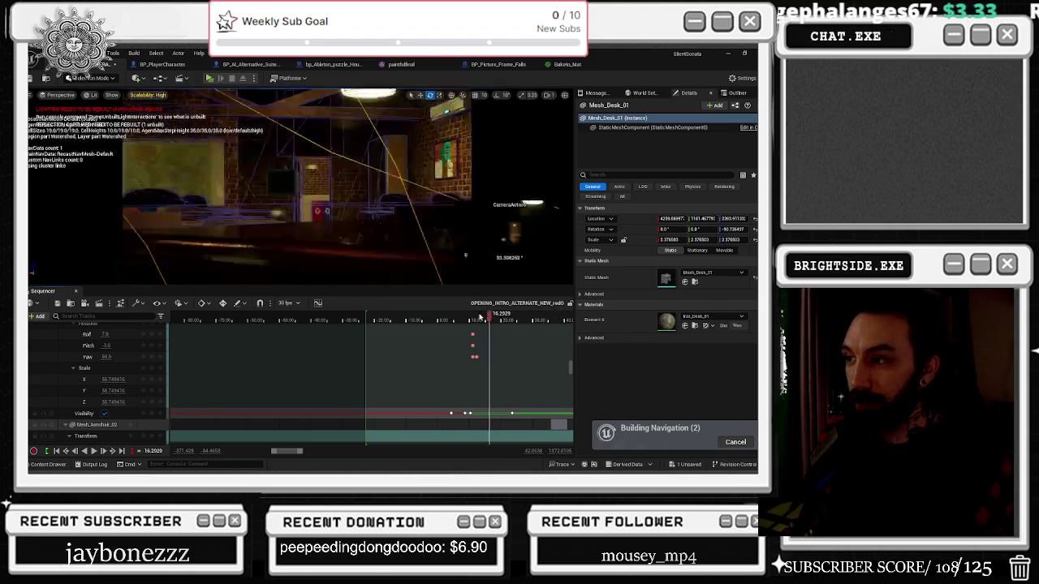
left_click(59, 307)
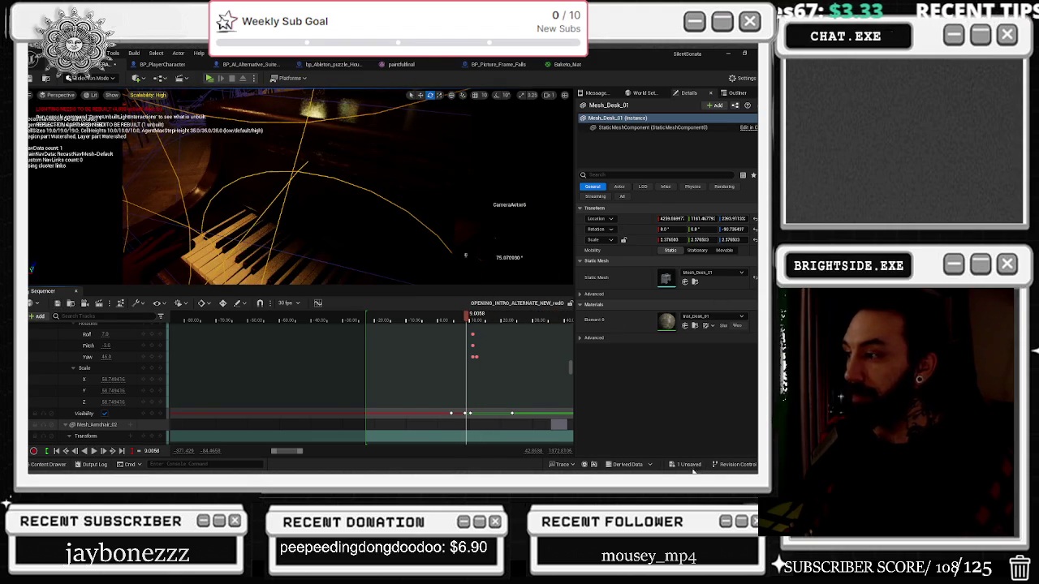
Step: Confirm saving the Demonstration_OPERA_MAIN map with Save Selected
left_click(468, 372)
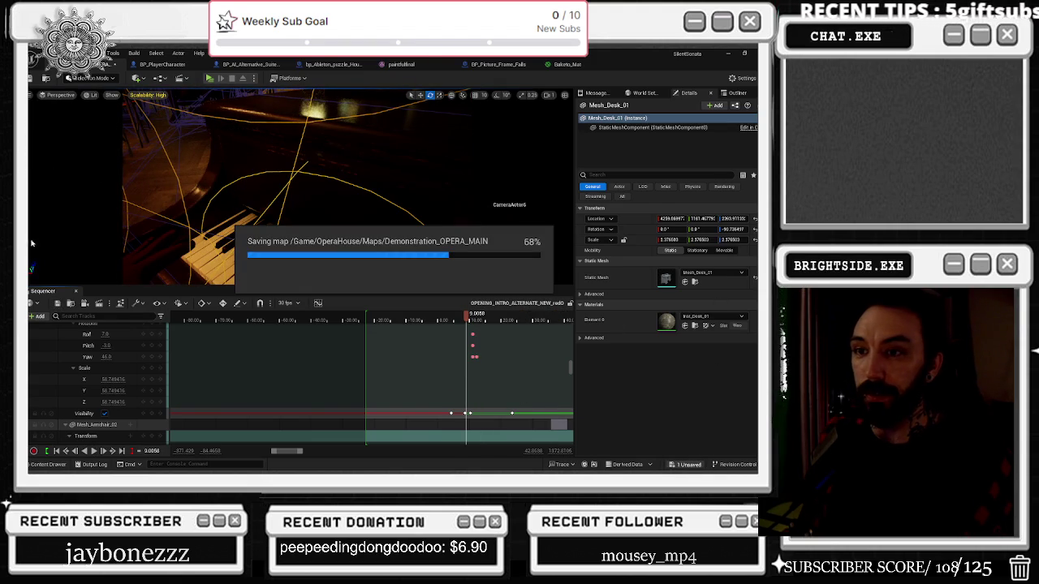